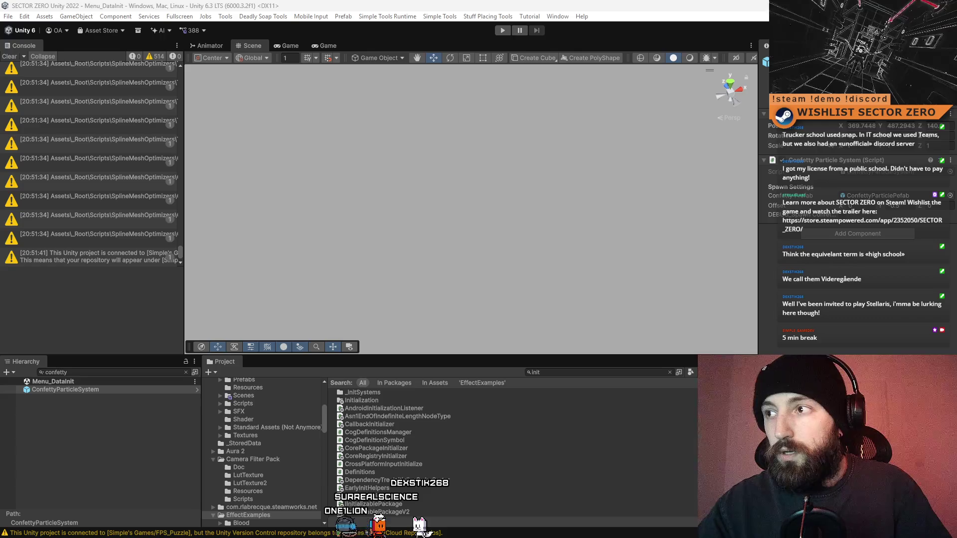
# - Clear the Console warnings and switch from the Scene view to the Game view
pyautogui.click(9, 56)
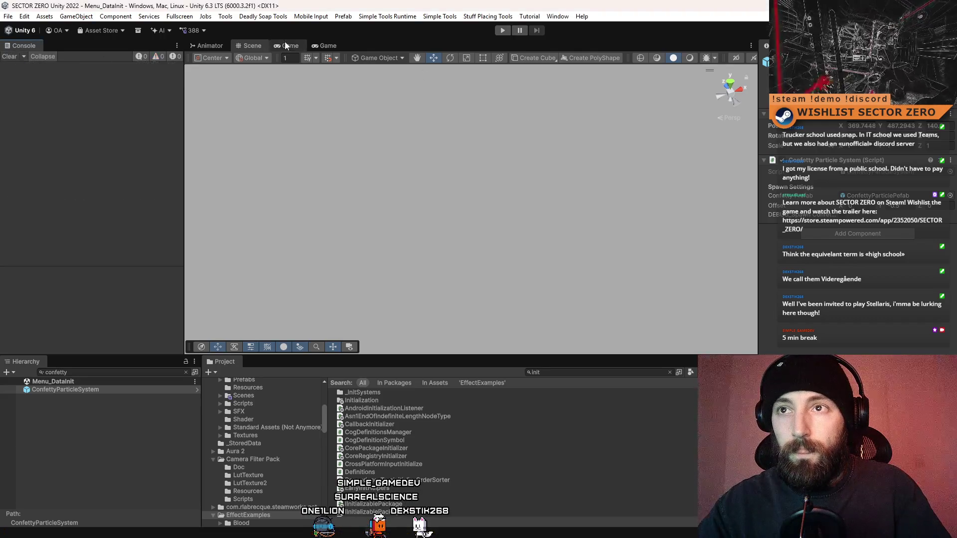
pyautogui.click(316, 47)
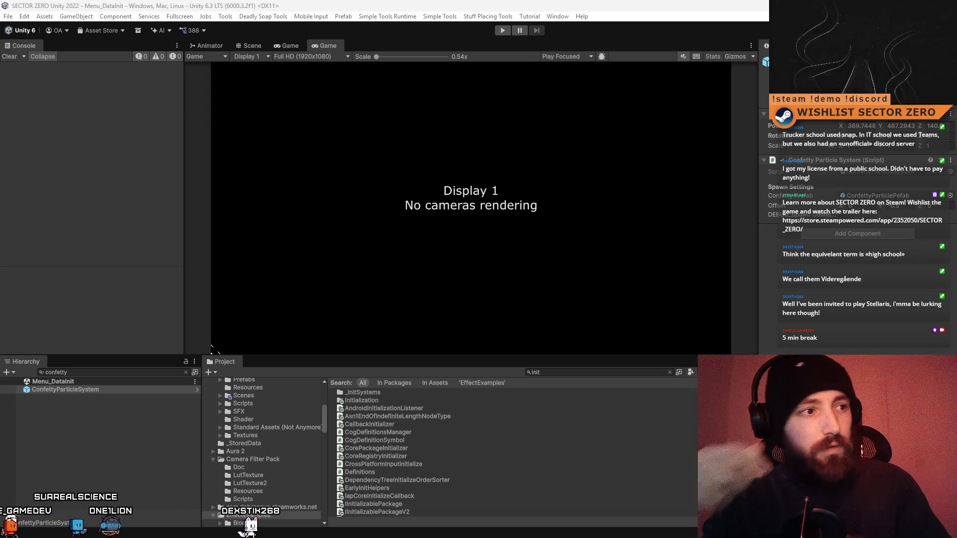
# - Play SECTOR ZERO fullscreen and open the holographic asteroid map with M
pyautogui.hotkey('alt', 'Tab')
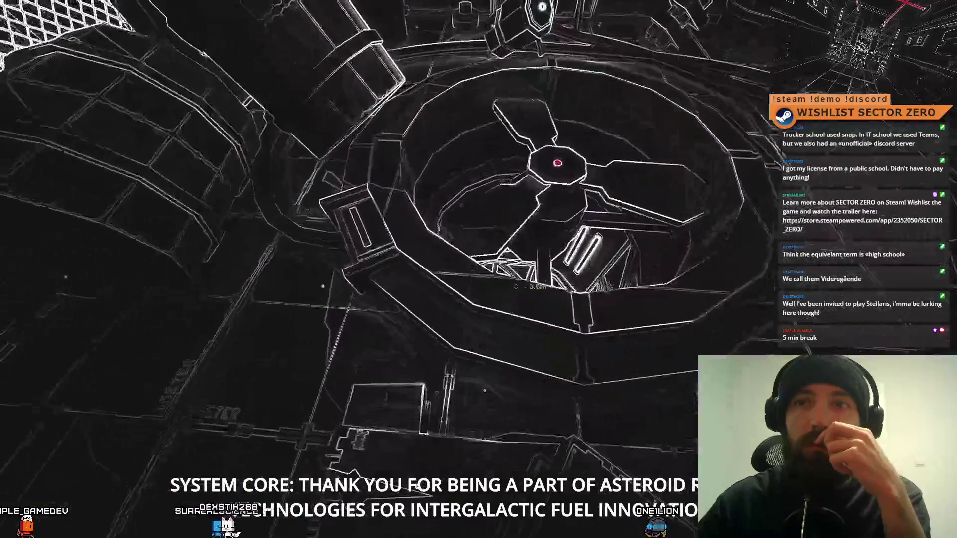
pyautogui.press('m')
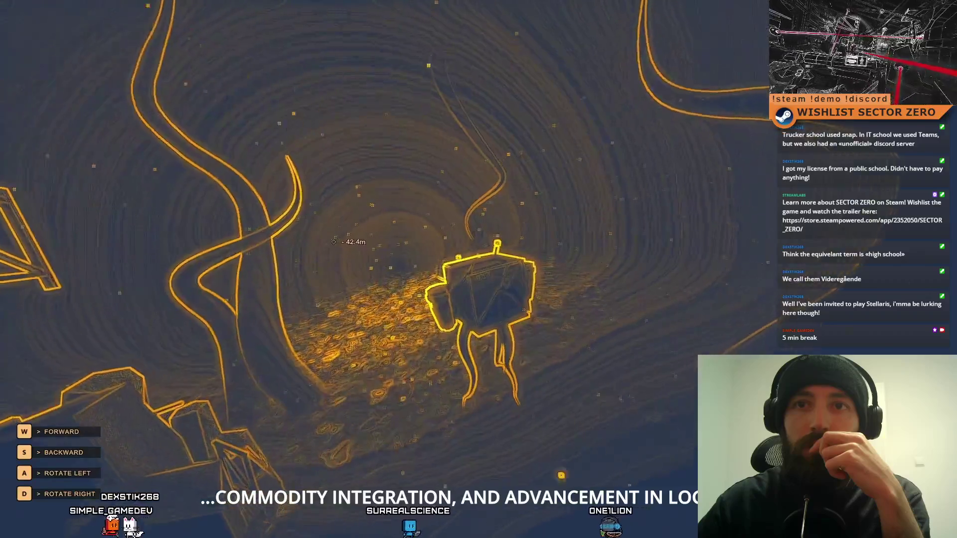
# - Close the asteroid map, turn the cockpit view sideways, and stop Play mode with Ctrl+P
pyautogui.press('m')
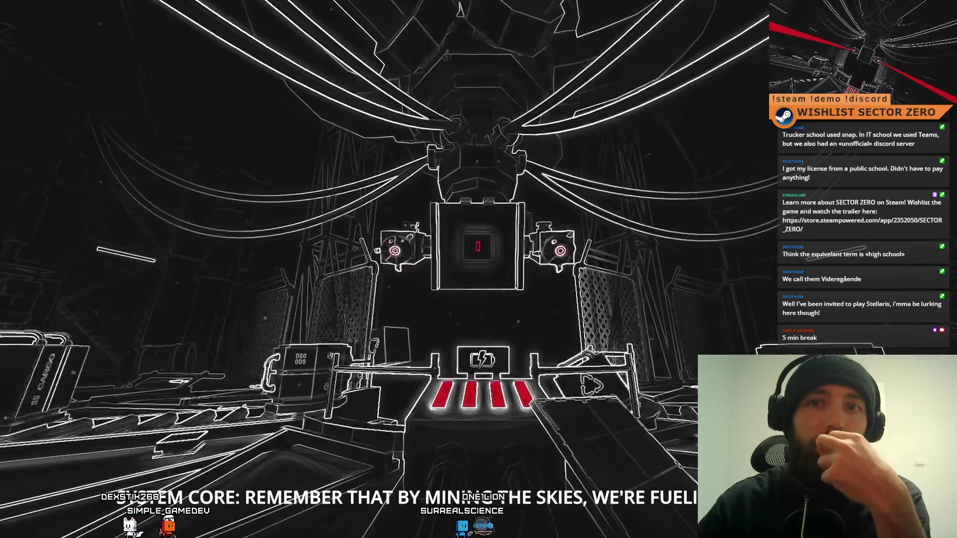
pyautogui.press('a')
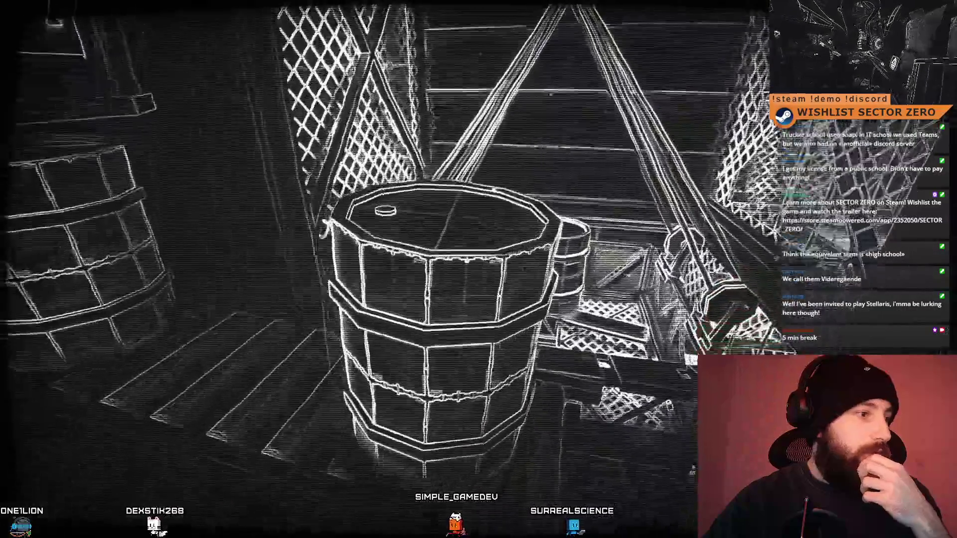
pyautogui.hotkey('ctrl', 'p')
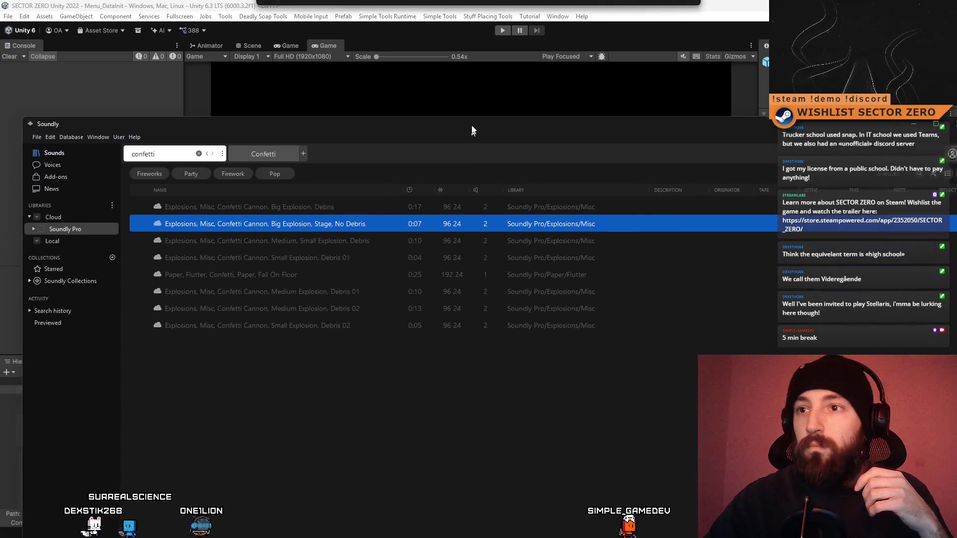
# - Preview the Small and Medium Explosion, Debris confetti sounds
pyautogui.click(239, 263)
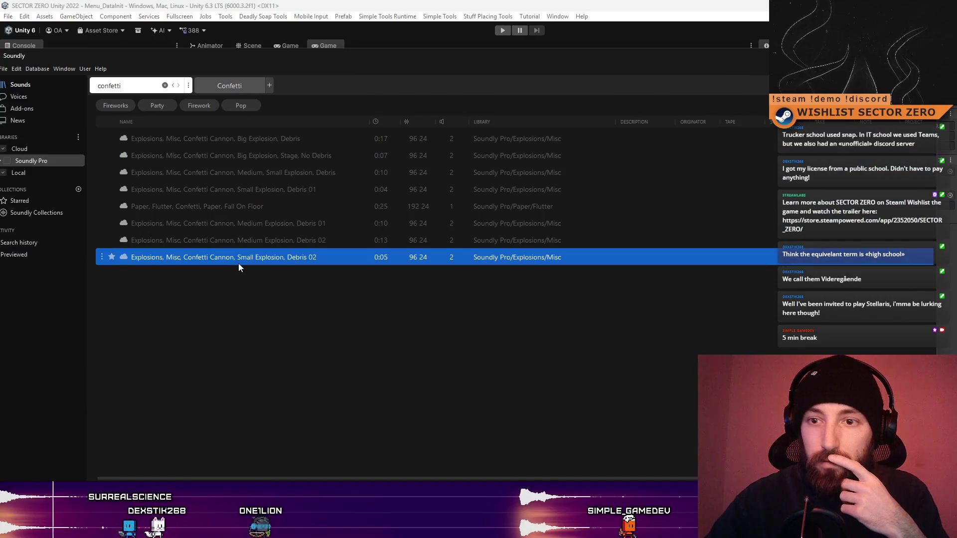
pyautogui.click(238, 241)
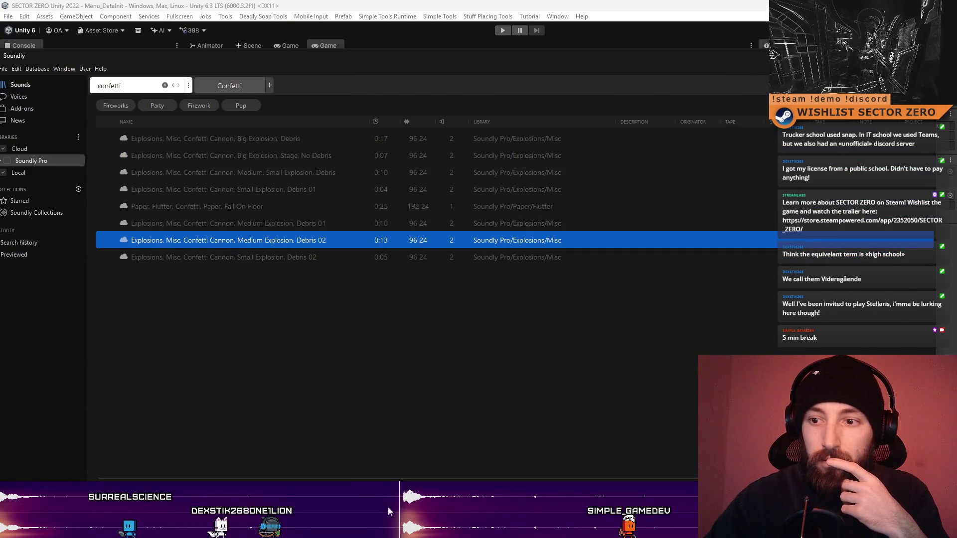
pyautogui.click(301, 229)
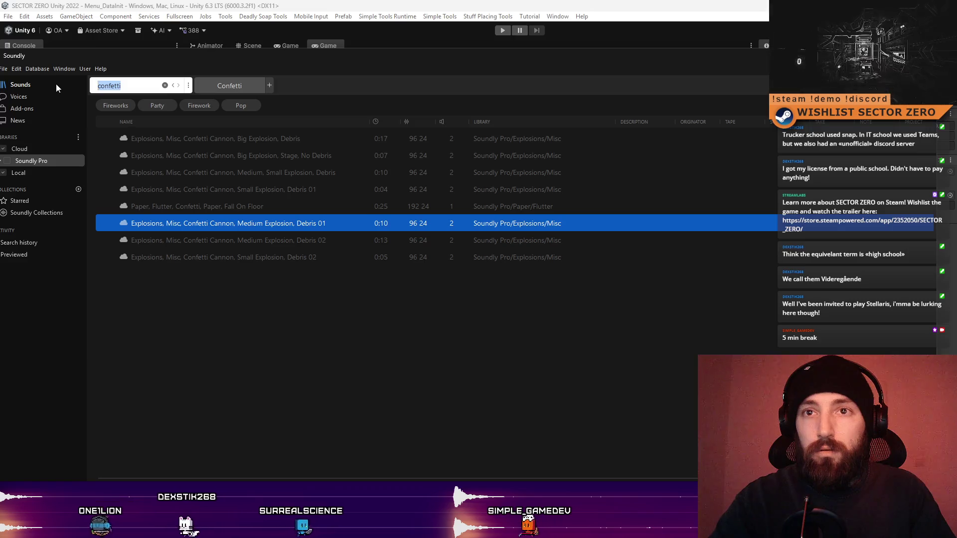
# - Search the library for 'celebrate' and preview the short Shout Yeah cheer
pyautogui.write('celebrate')
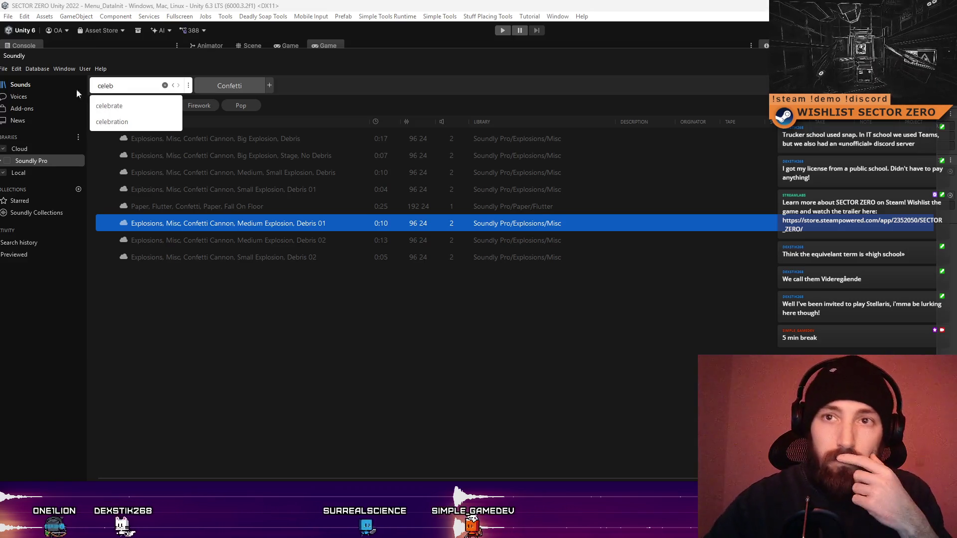
pyautogui.press('Return')
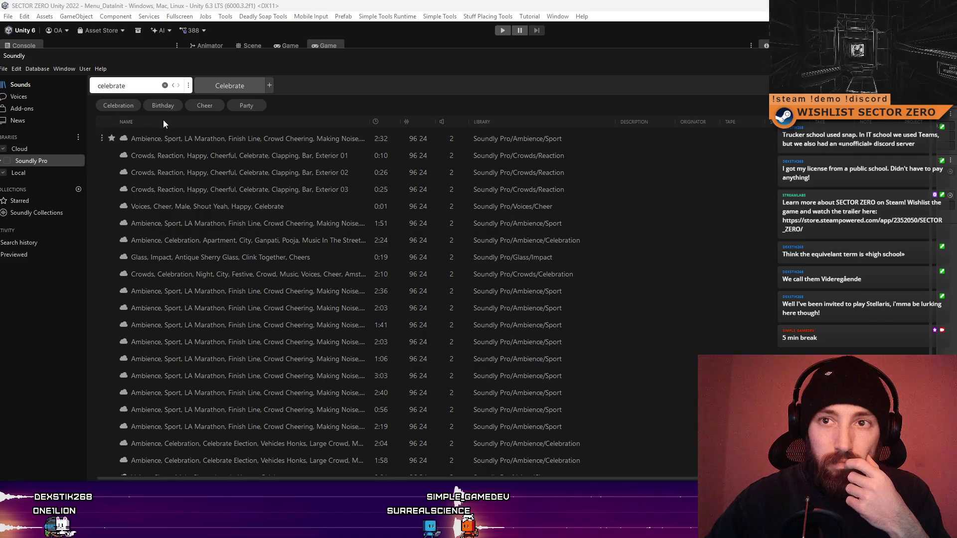
pyautogui.click(229, 204)
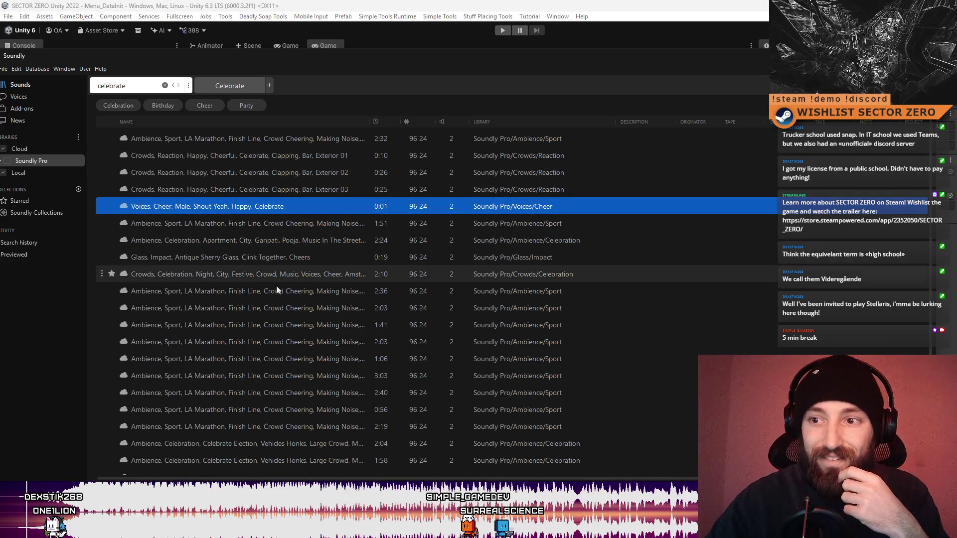
# - Sort by duration, shortest first, and preview Shout Hey Hey, crowd clapping and a sherry glass clink
pyautogui.click(378, 122)
pyautogui.click(378, 122)
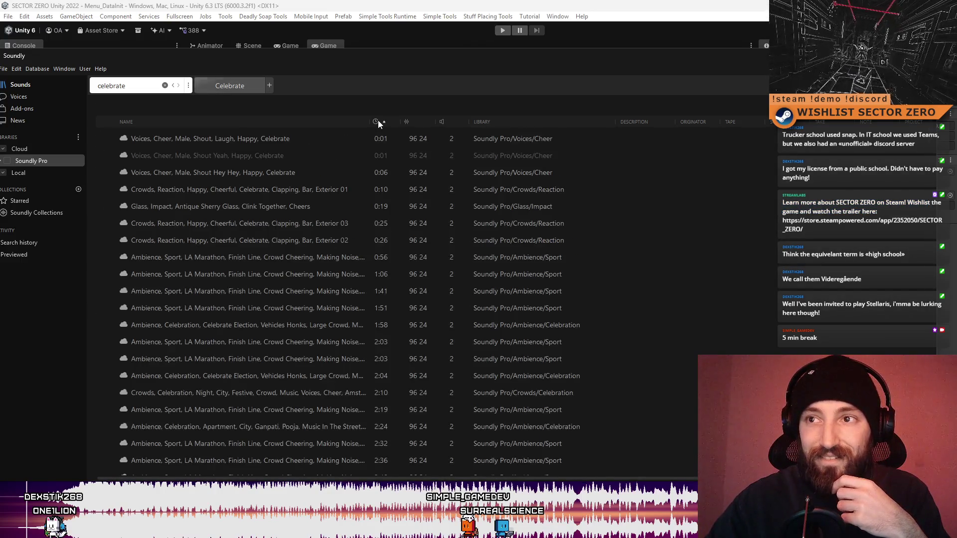
pyautogui.click(287, 174)
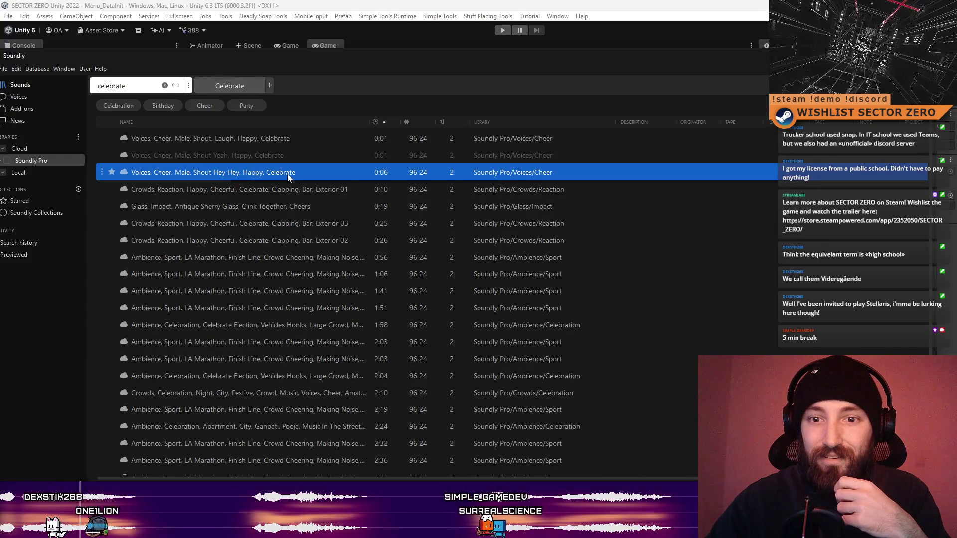
pyautogui.click(283, 192)
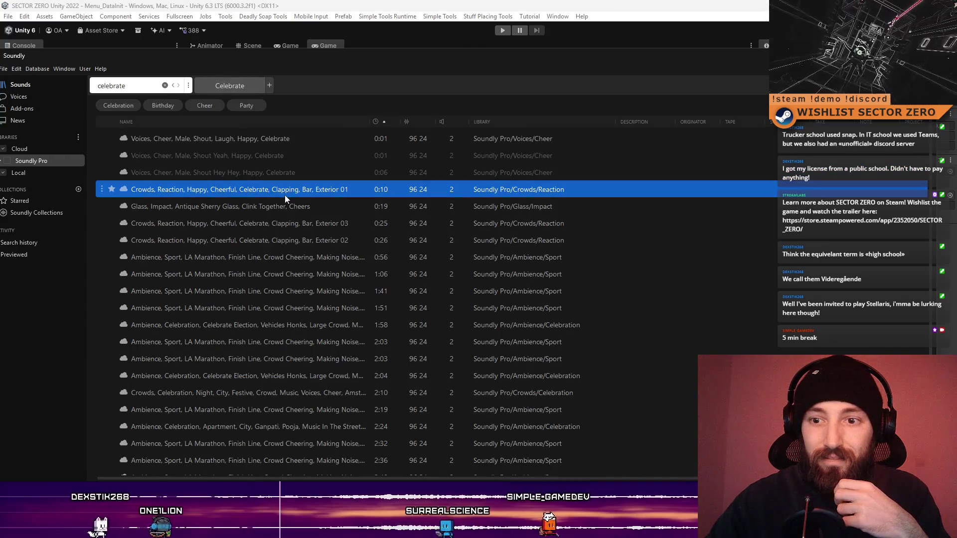
pyautogui.click(289, 207)
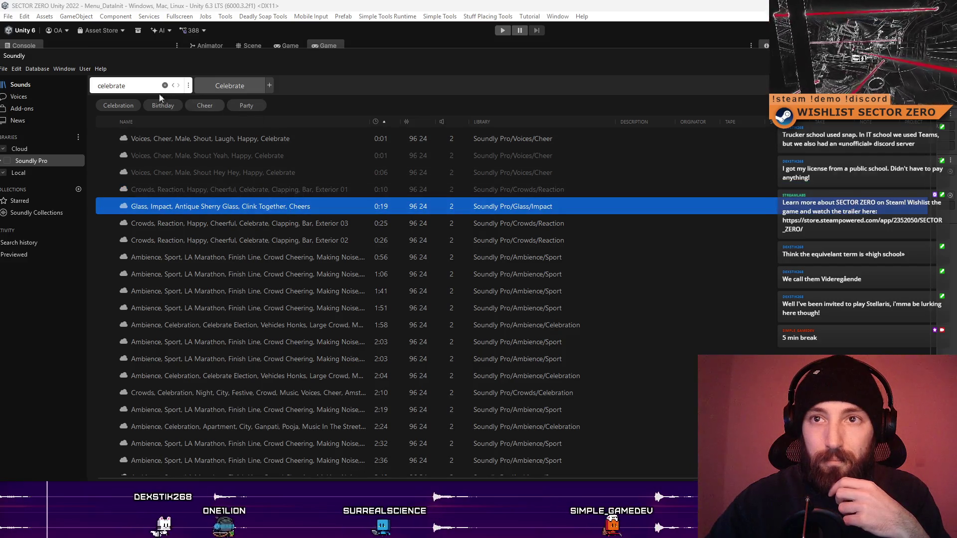
pyautogui.click(120, 85)
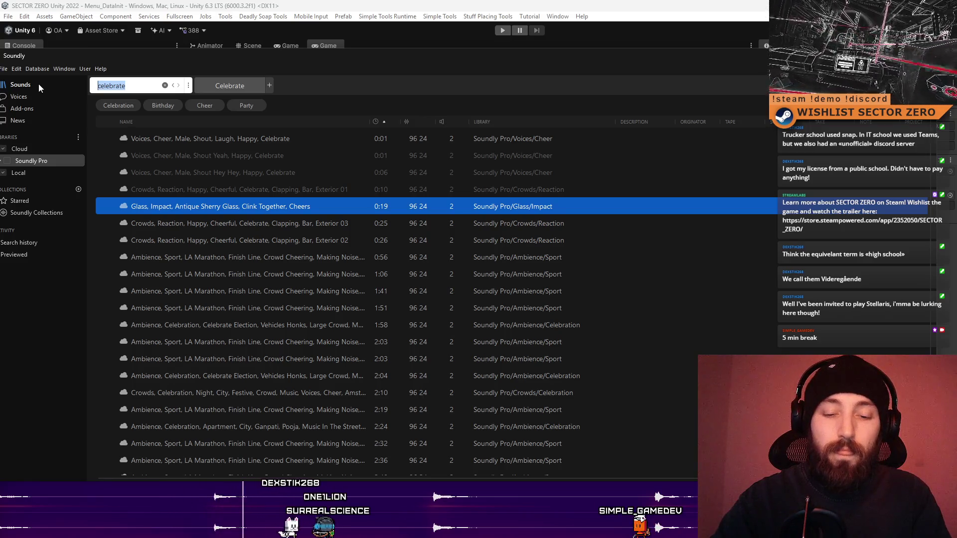
# - Search the library for 'confetti' and preview the first confetti cannon explosion
pyautogui.write('confe')
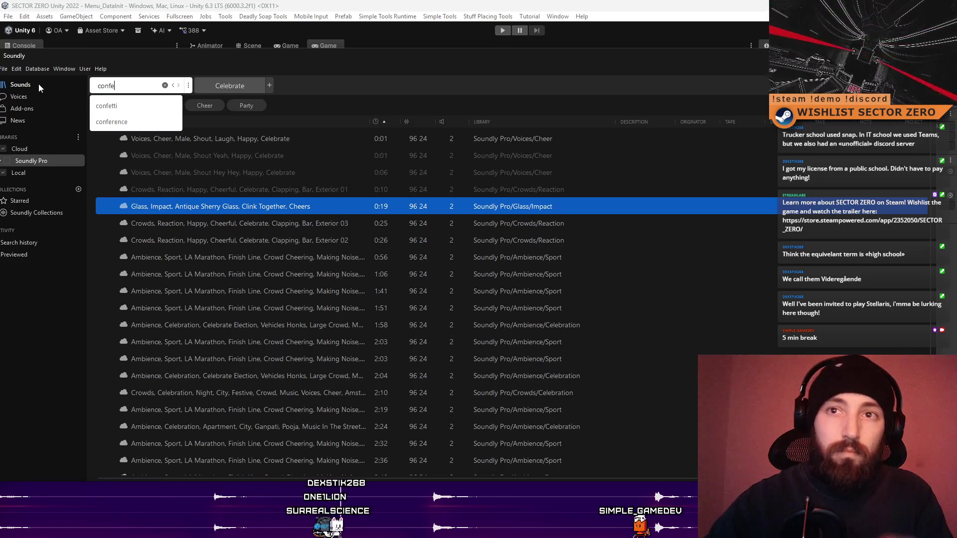
pyautogui.click(130, 87)
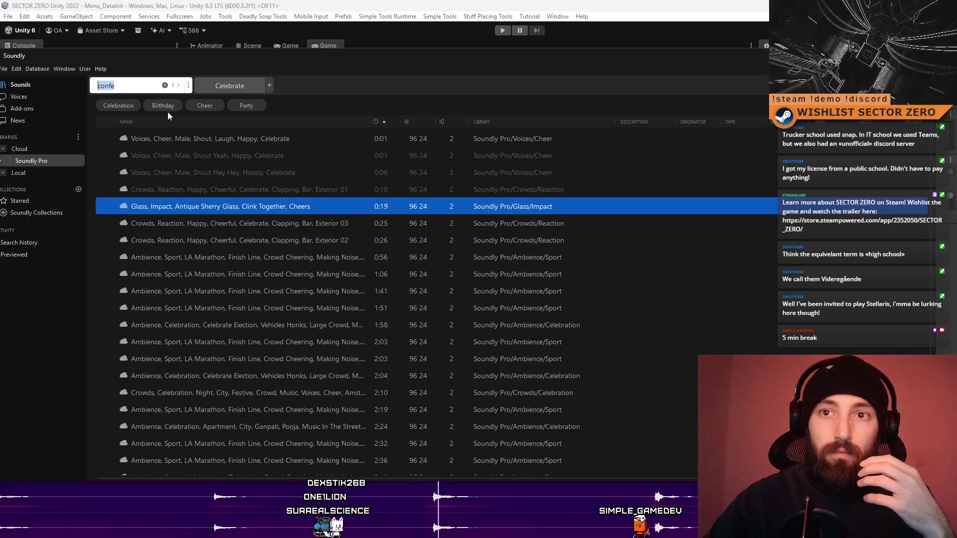
pyautogui.click(149, 88)
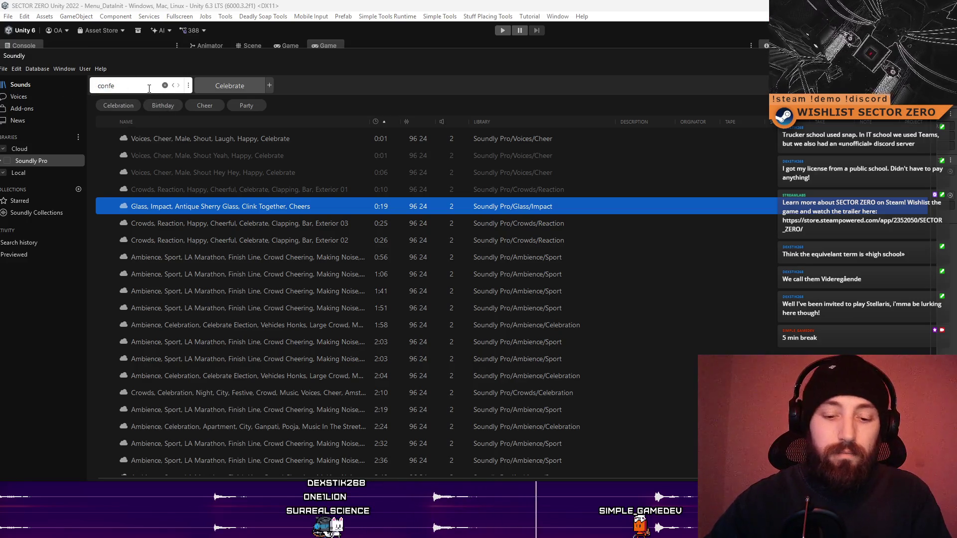
pyautogui.write('tt')
pyautogui.click(116, 104)
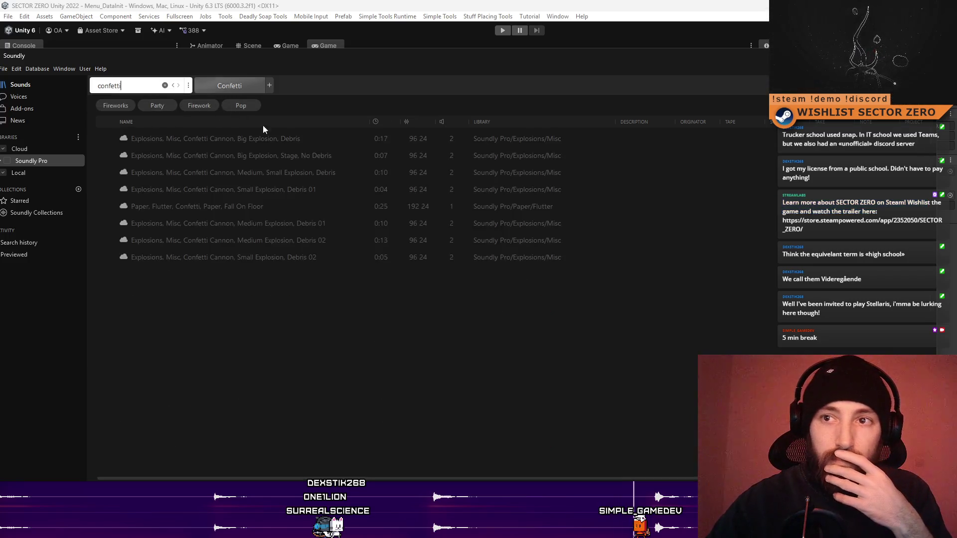
pyautogui.click(310, 138)
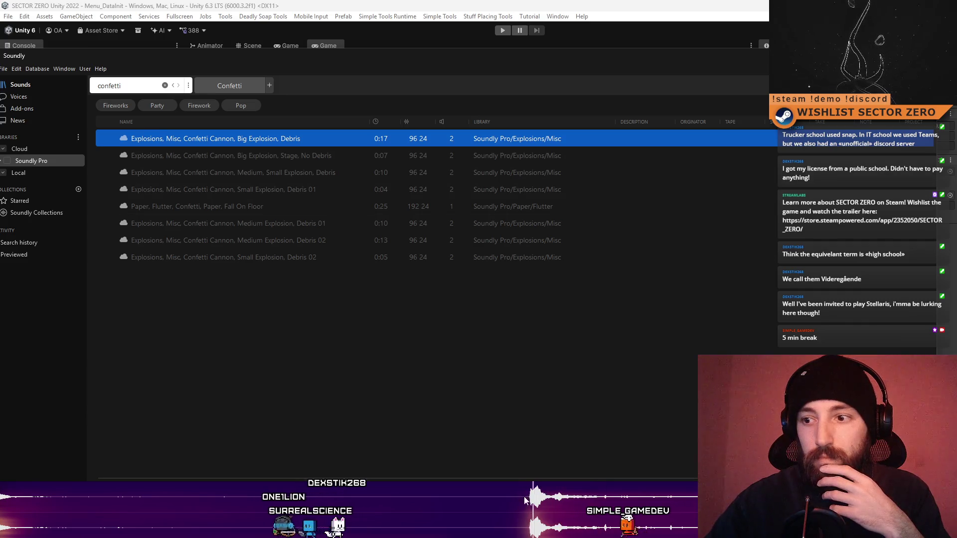
# - Compare the Big Explosion Stage No Debris, Big Explosion Debris and Medium-Small confetti cannon sounds
pyautogui.click(295, 161)
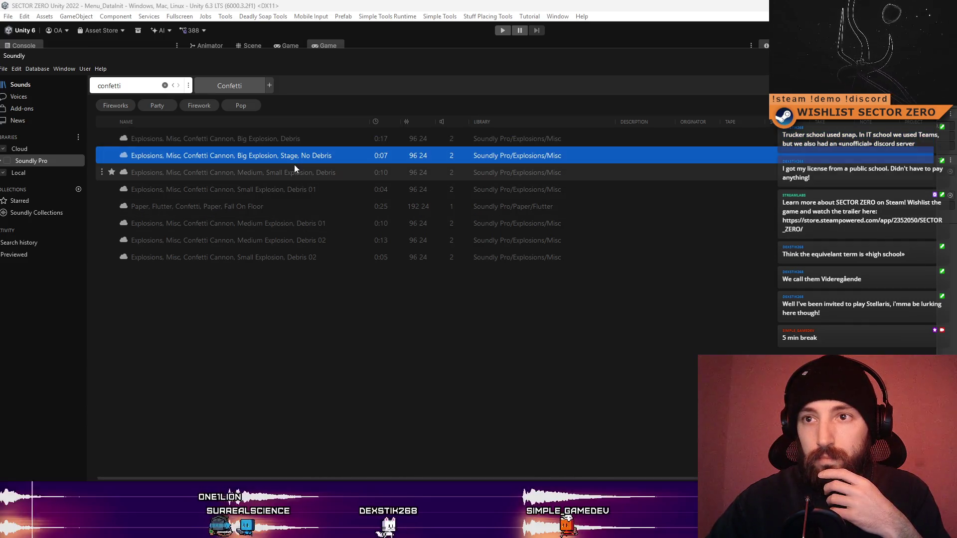
pyautogui.press('Up')
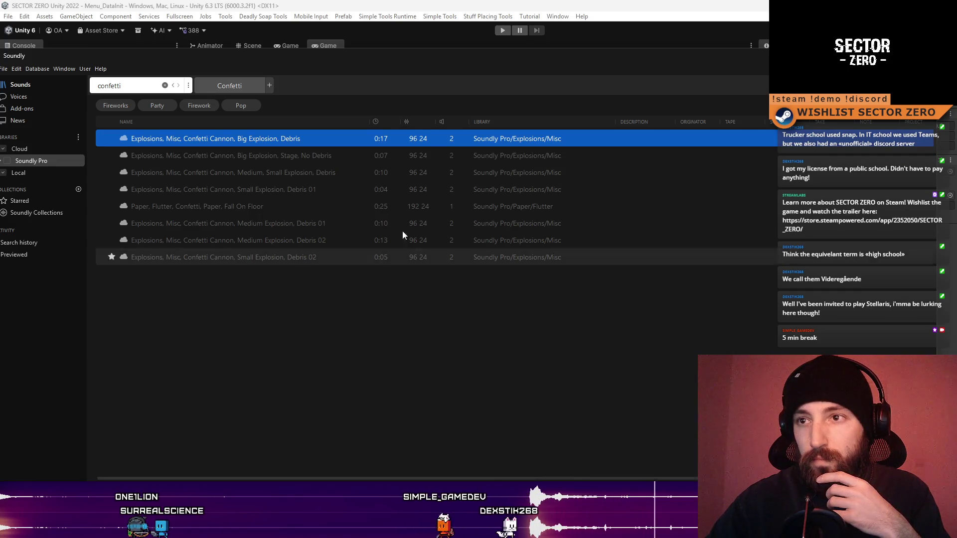
pyautogui.click(345, 160)
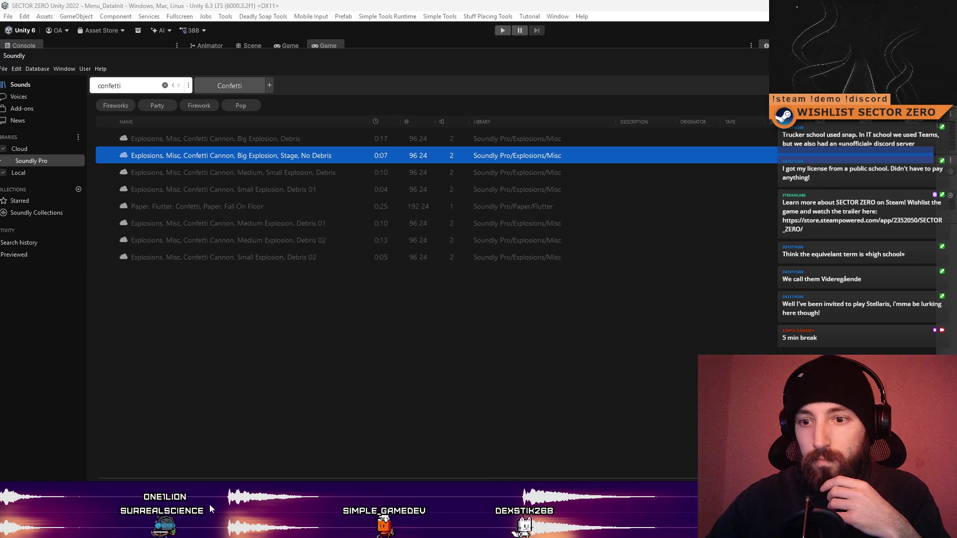
pyautogui.click(309, 171)
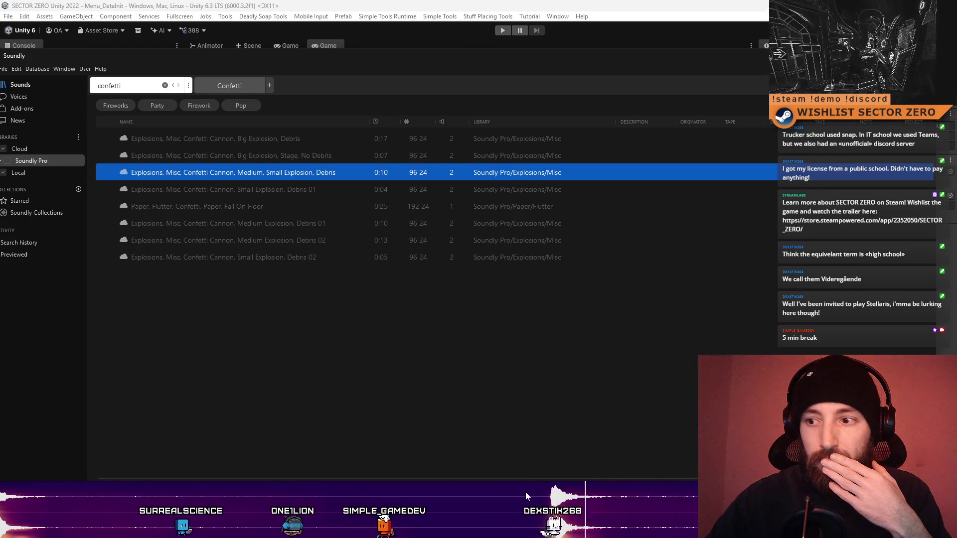
pyautogui.click(299, 156)
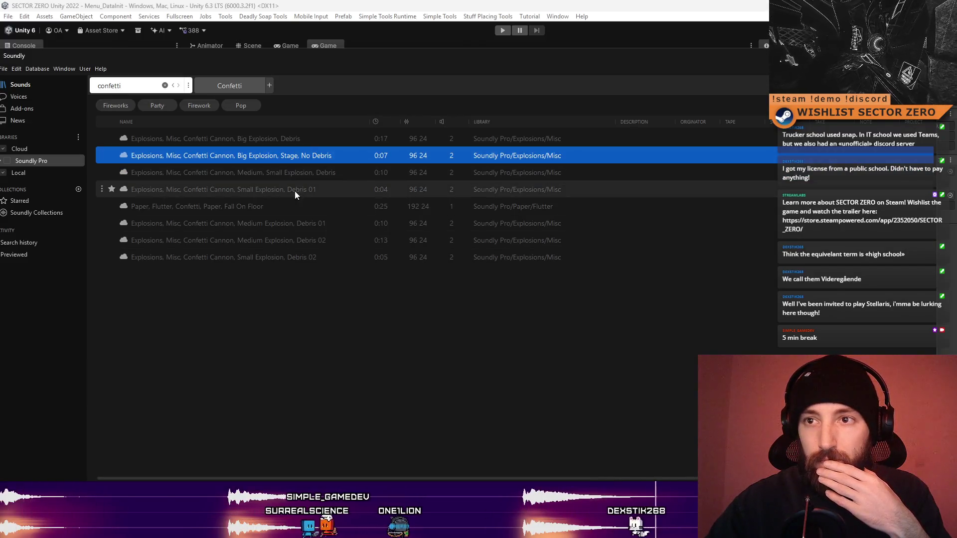
# - Step through the Small and Medium Explosion, Debris confetti cannon sounds
pyautogui.click(112, 189)
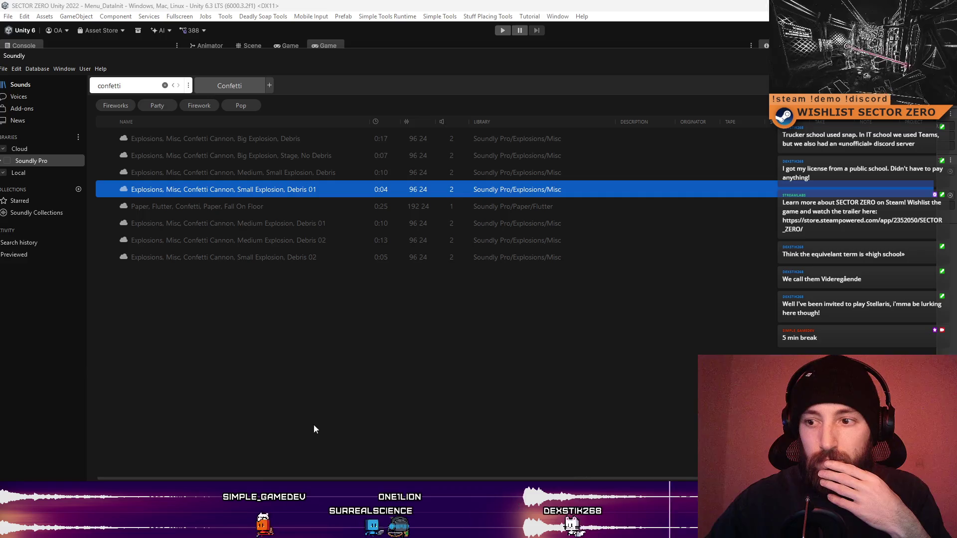
pyautogui.press('Down')
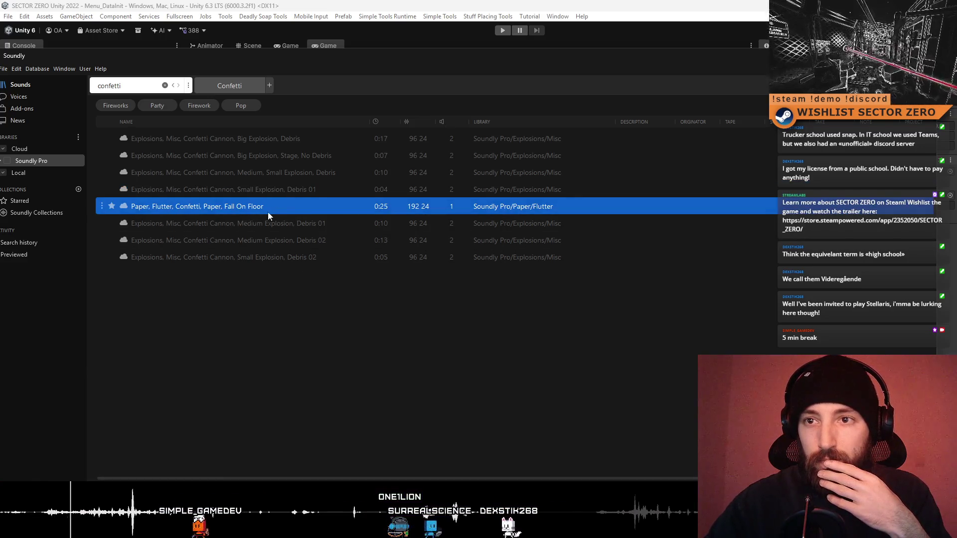
pyautogui.press('Down')
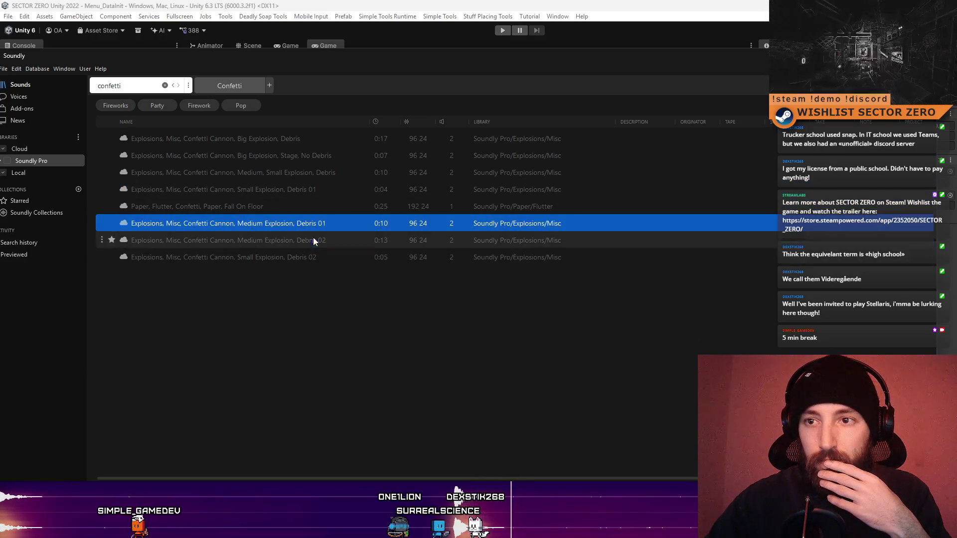
pyautogui.press('Down')
pyautogui.press('Down')
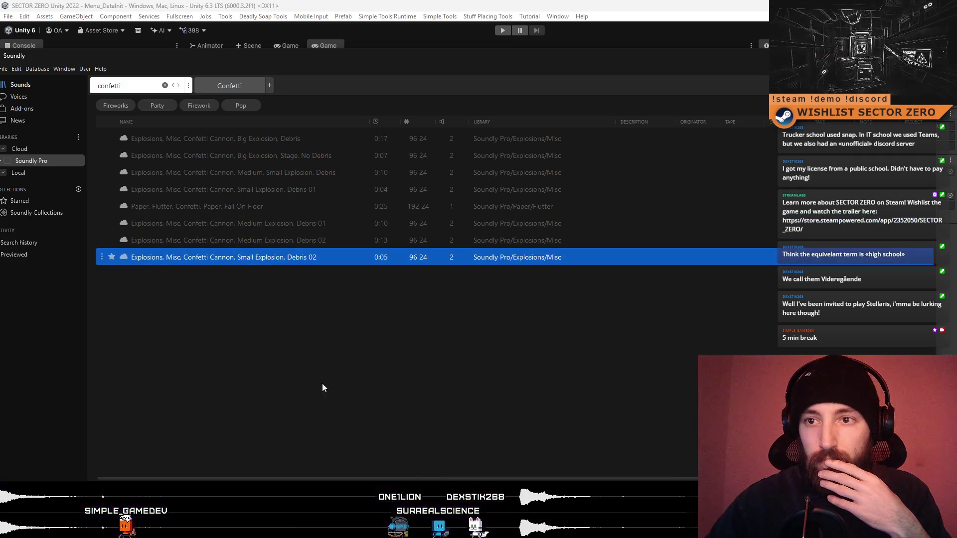
pyautogui.click(301, 220)
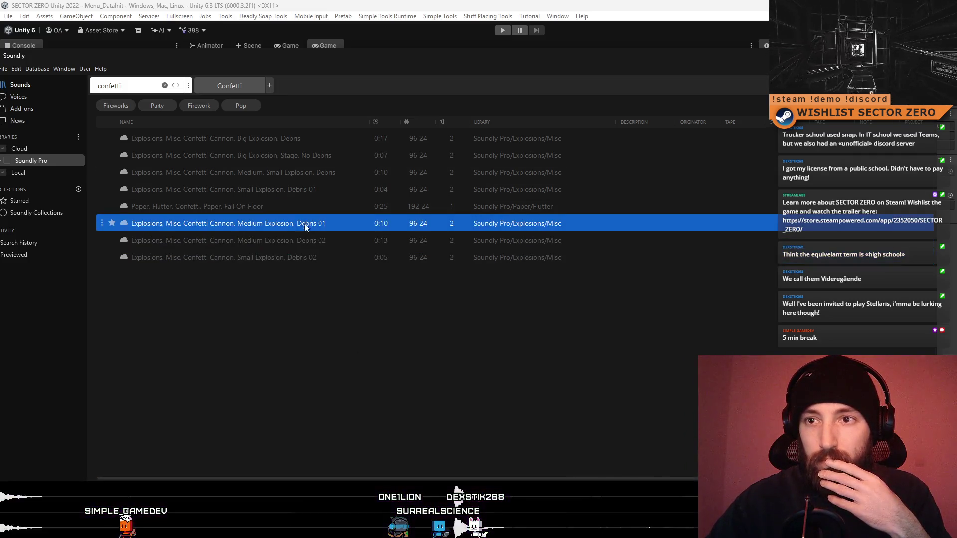
# - Compare Big Explosion, Stage, No Debris against the Medium-Small and Small Debris clips, then star it
pyautogui.click(347, 180)
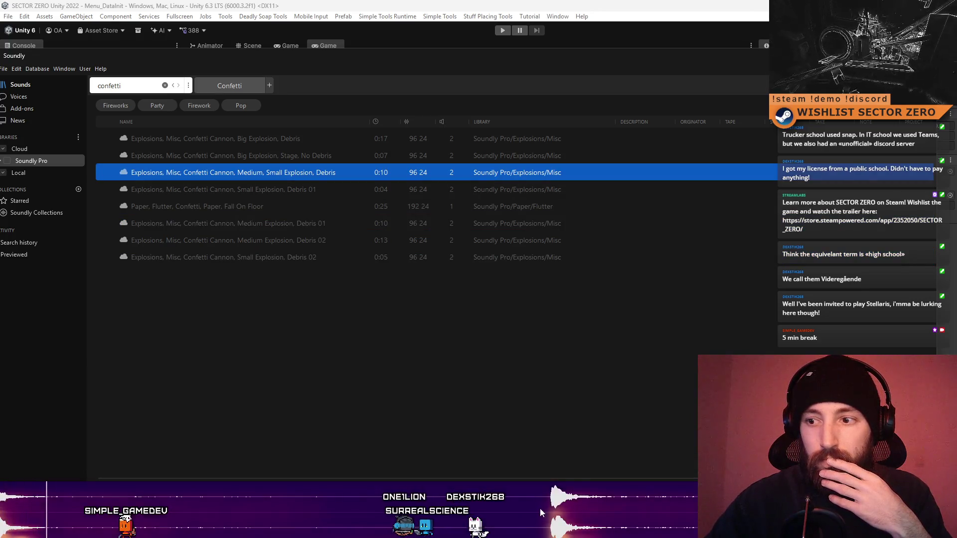
pyautogui.click(317, 152)
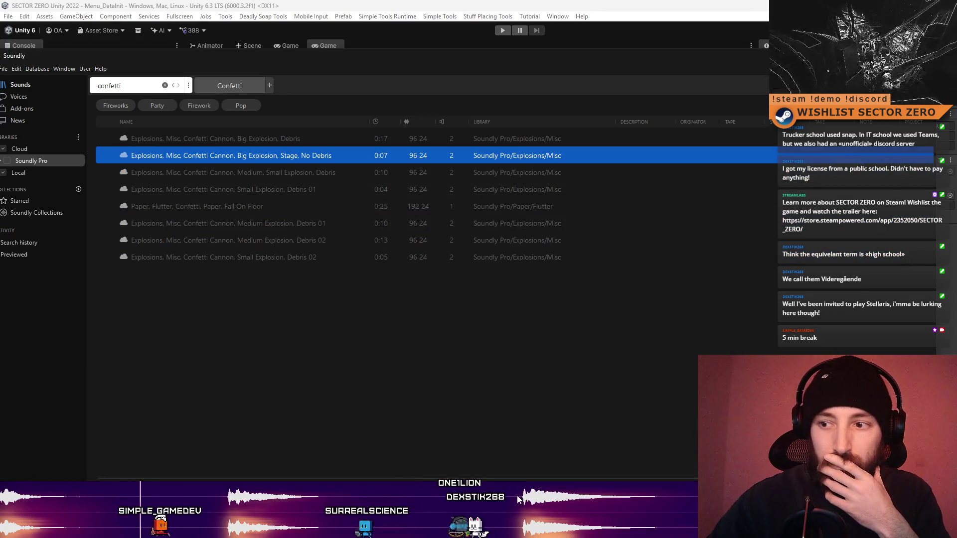
pyautogui.click(363, 175)
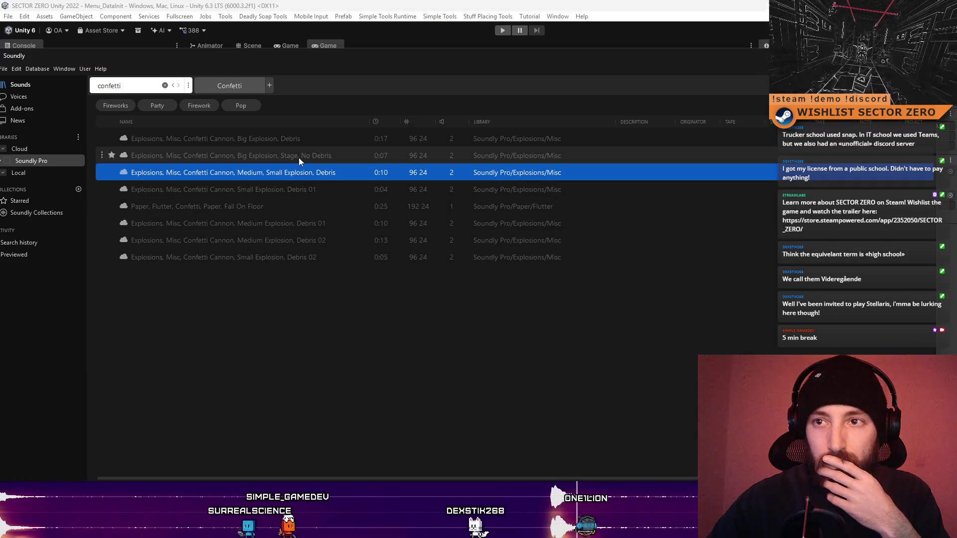
pyautogui.click(306, 137)
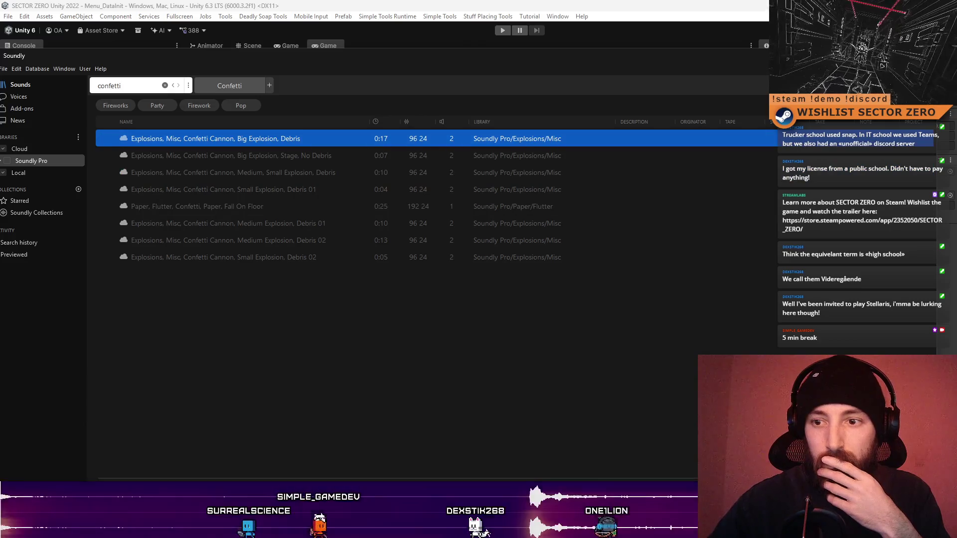
pyautogui.click(343, 158)
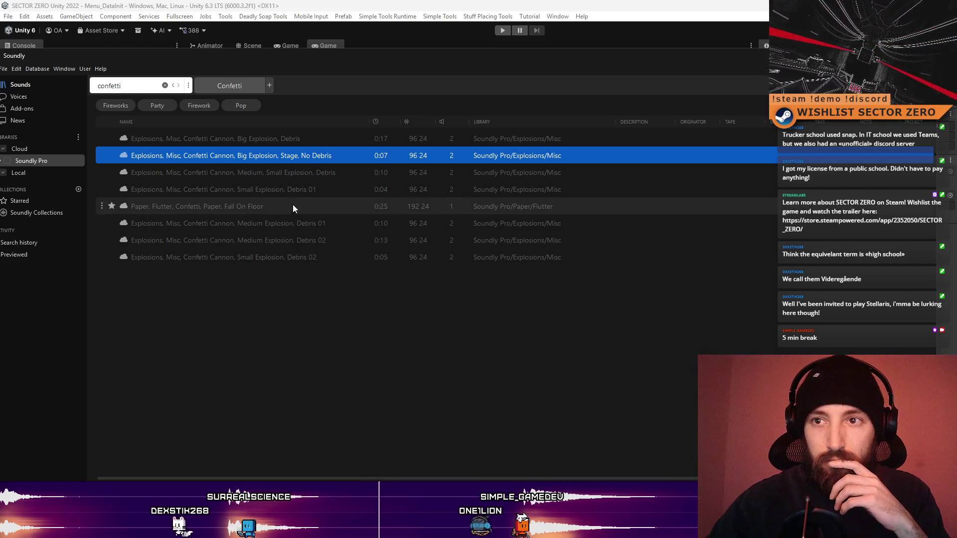
pyautogui.click(327, 175)
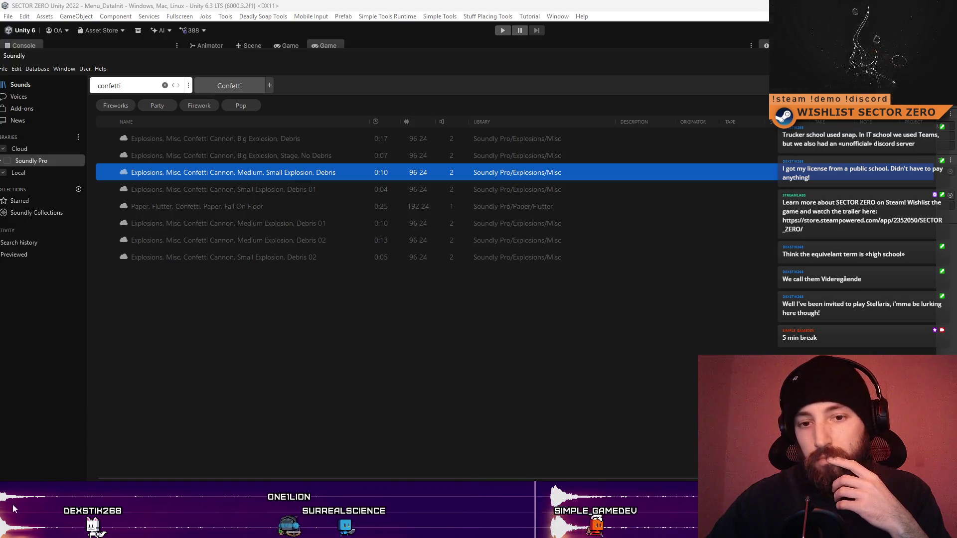
pyautogui.press('Down')
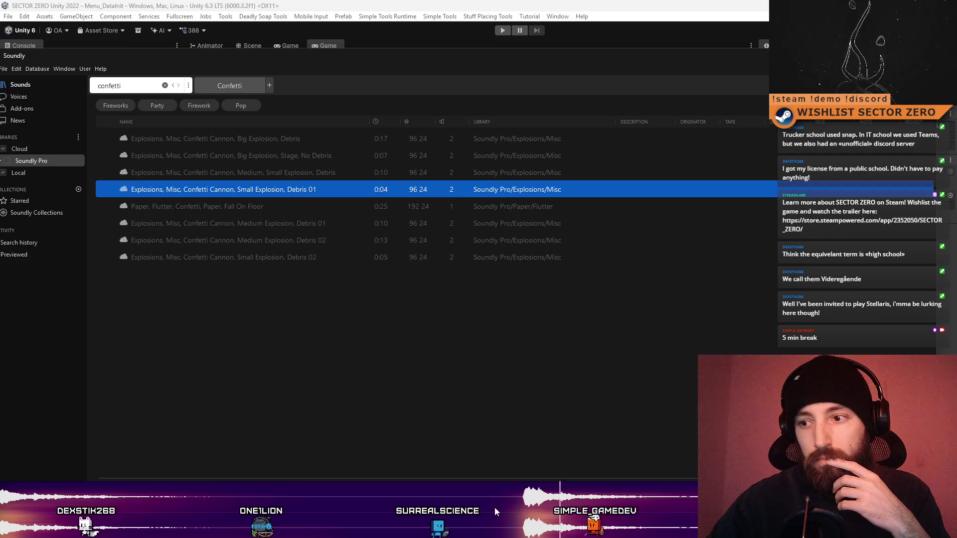
pyautogui.click(319, 155)
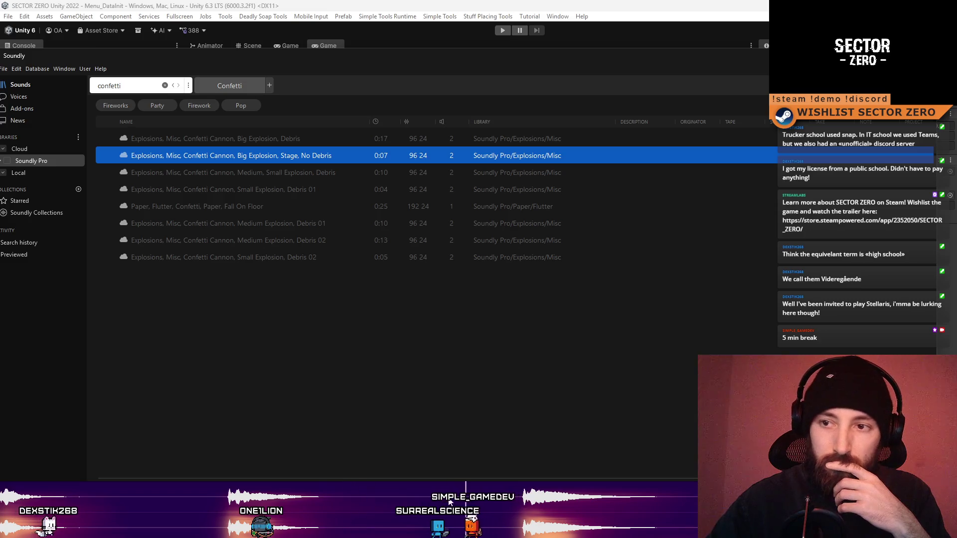
pyautogui.click(112, 155)
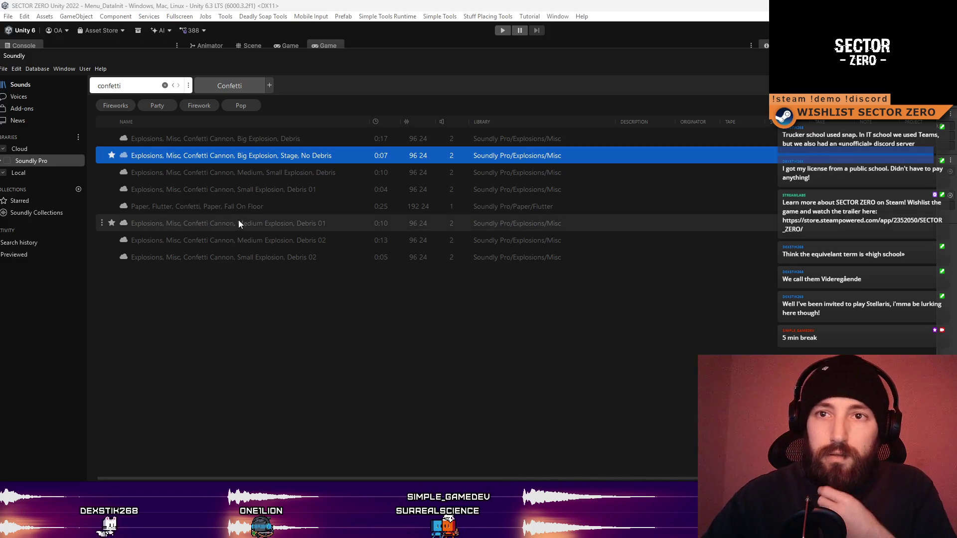
# - Search for applause and preview the Concert Hall, Large Crowds, Theater, Youth Audience and Party clips
pyautogui.write('appl')
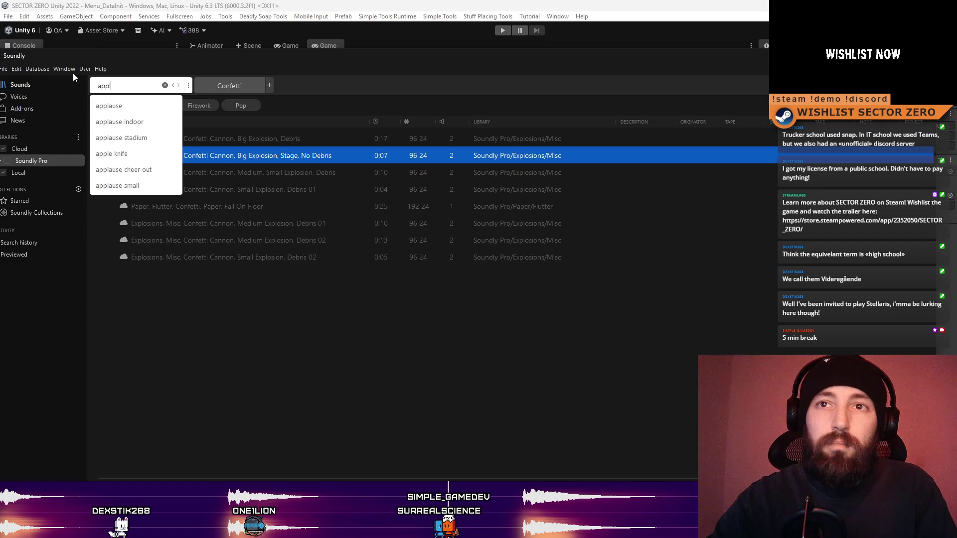
pyautogui.click(110, 106)
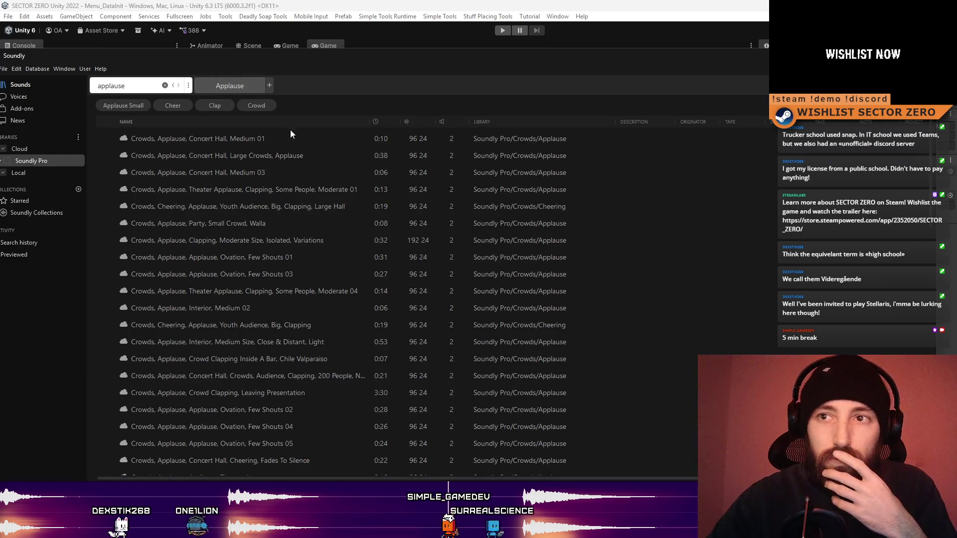
pyautogui.click(272, 145)
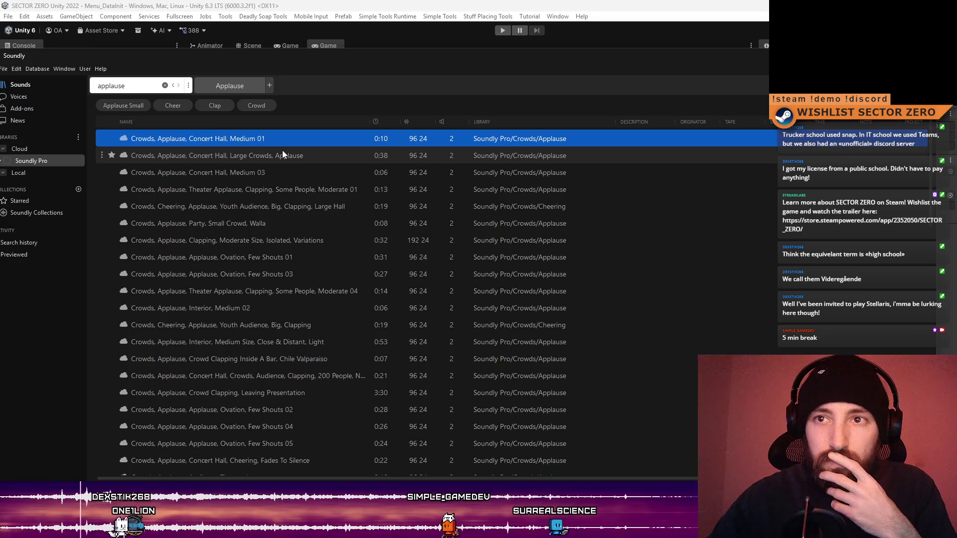
pyautogui.click(287, 156)
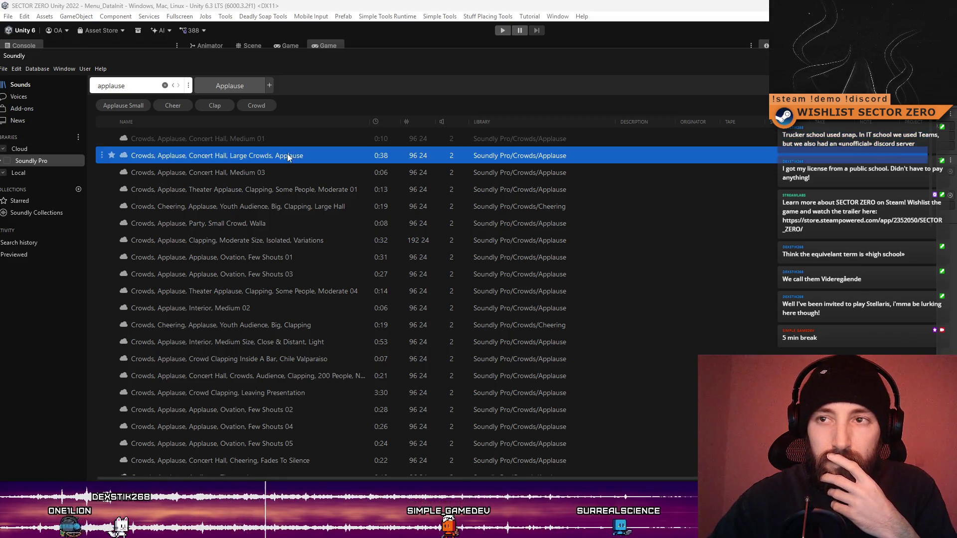
pyautogui.click(305, 175)
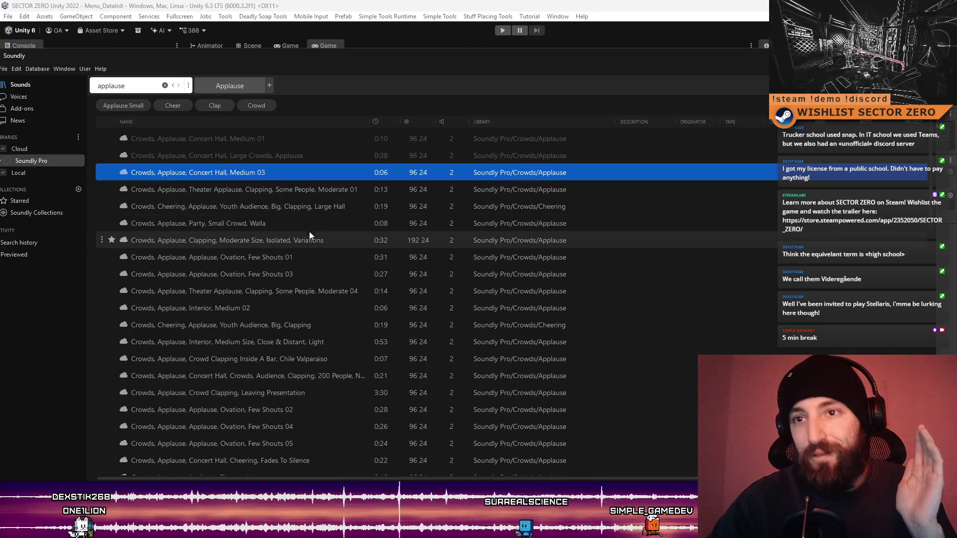
pyautogui.click(304, 195)
pyautogui.click(298, 205)
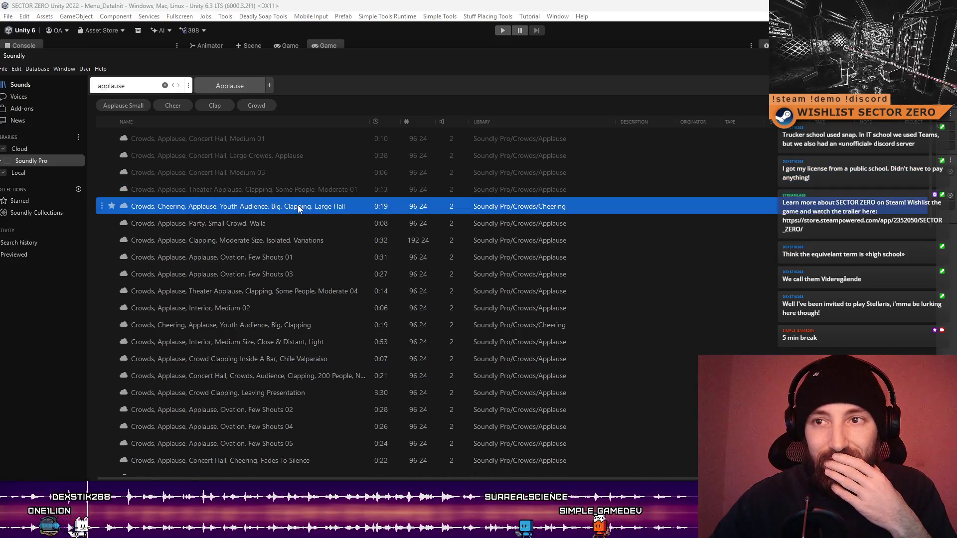
pyautogui.click(309, 229)
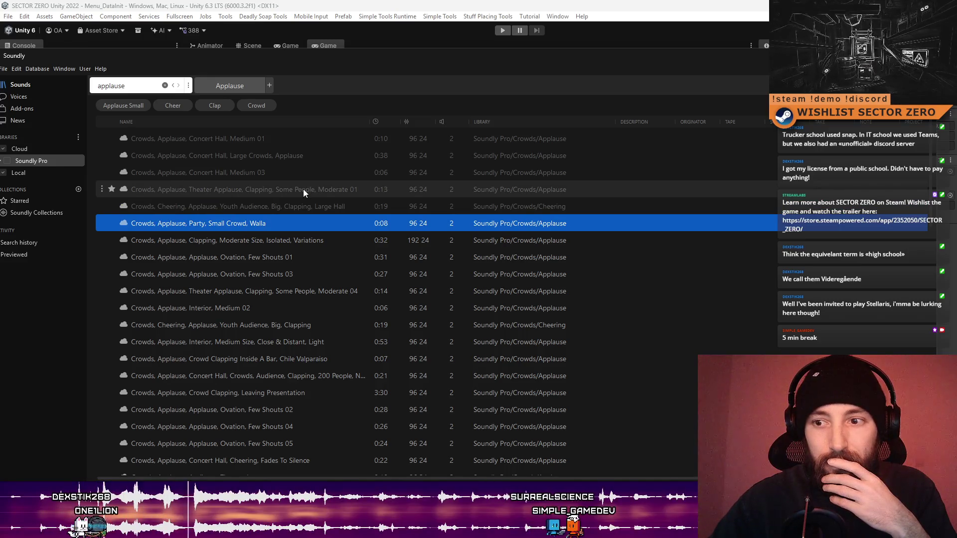
# - Preview the Clapping Moderate, Ovation Few Shouts, Interior Medium 02 and Youth Audience applause clips
pyautogui.click(303, 194)
pyautogui.click(282, 238)
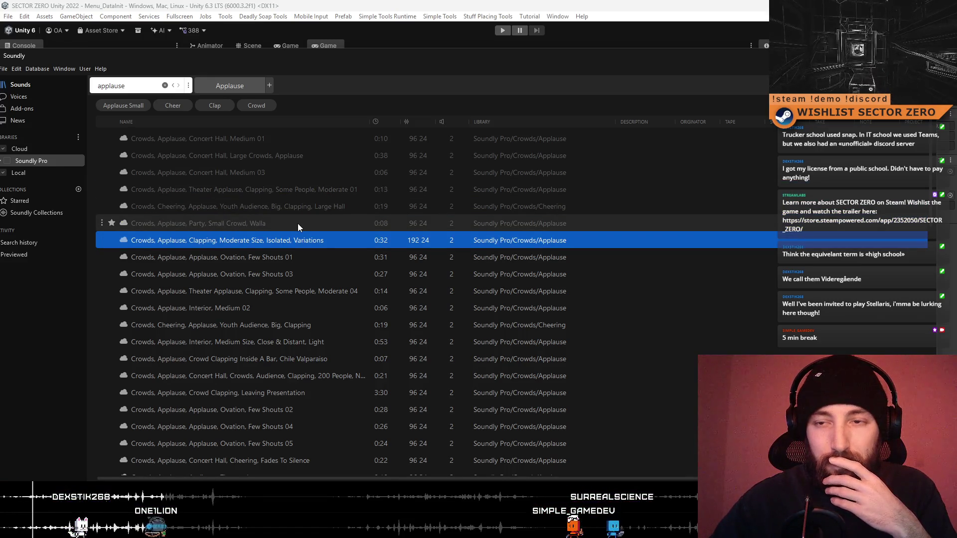
pyautogui.click(303, 256)
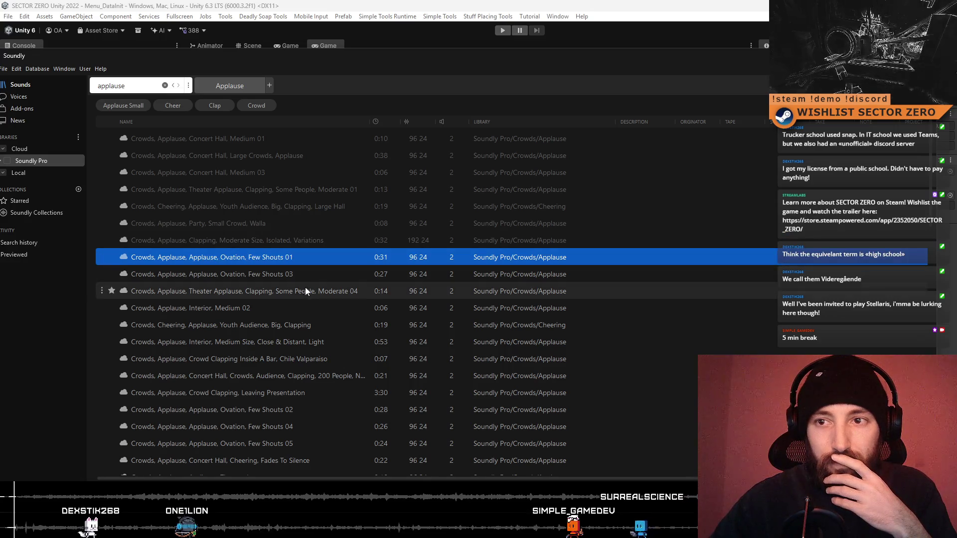
pyautogui.click(306, 274)
pyautogui.click(313, 306)
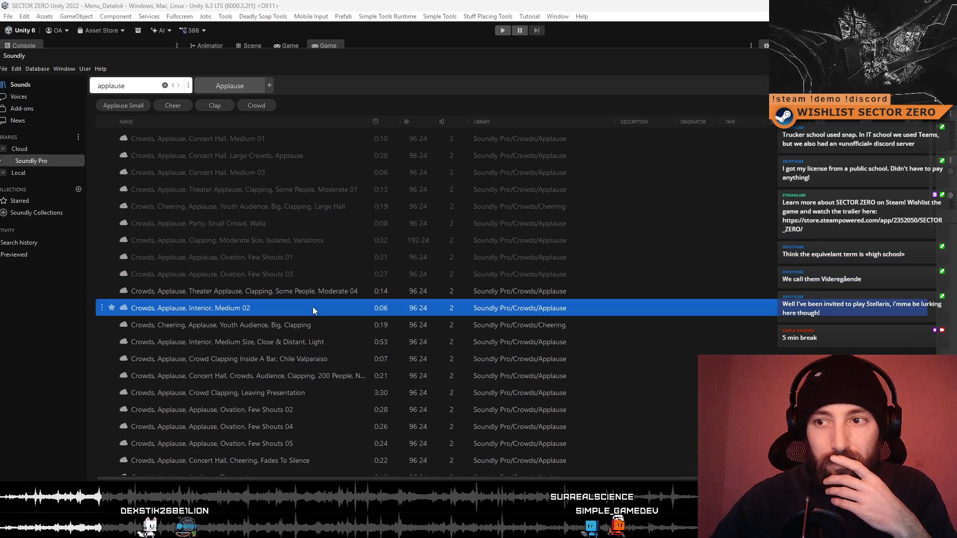
pyautogui.click(314, 323)
pyautogui.click(322, 207)
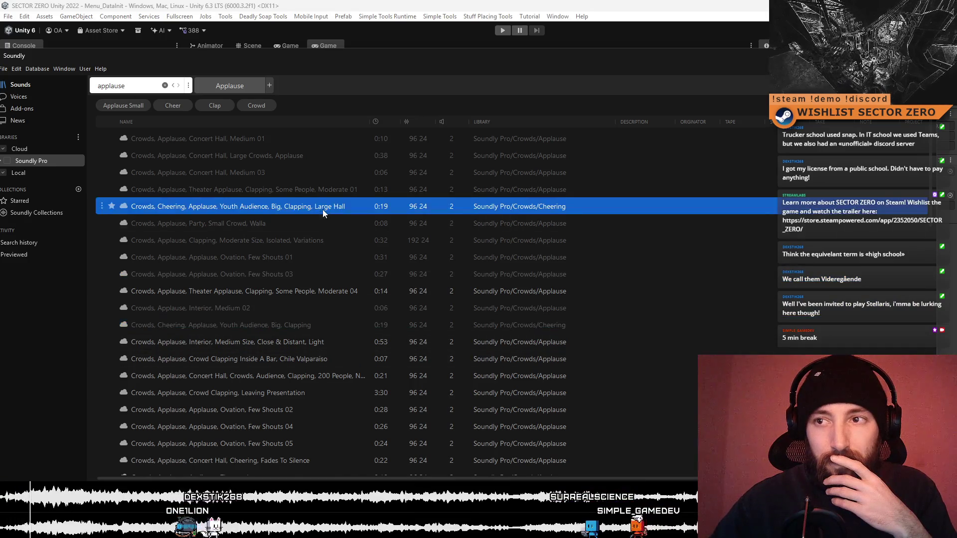
pyautogui.click(312, 195)
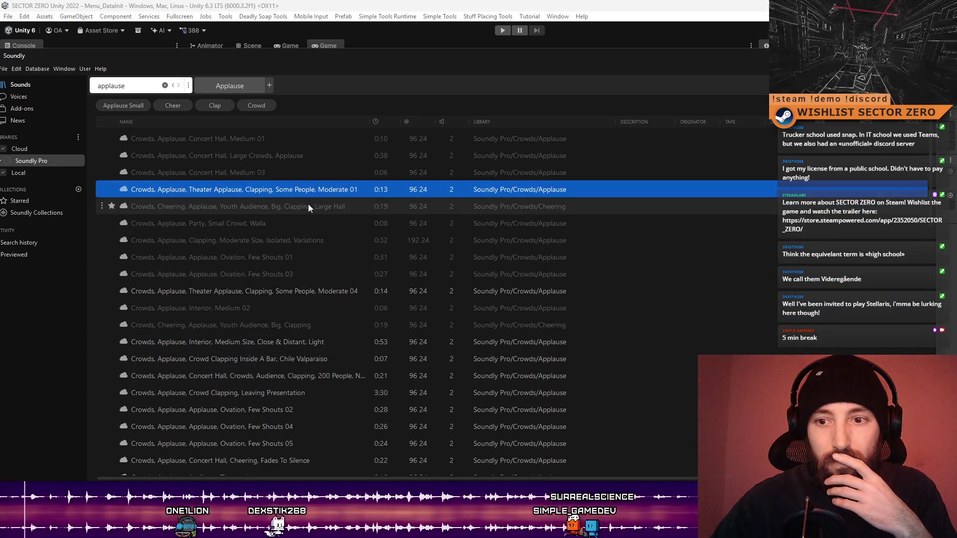
pyautogui.click(308, 204)
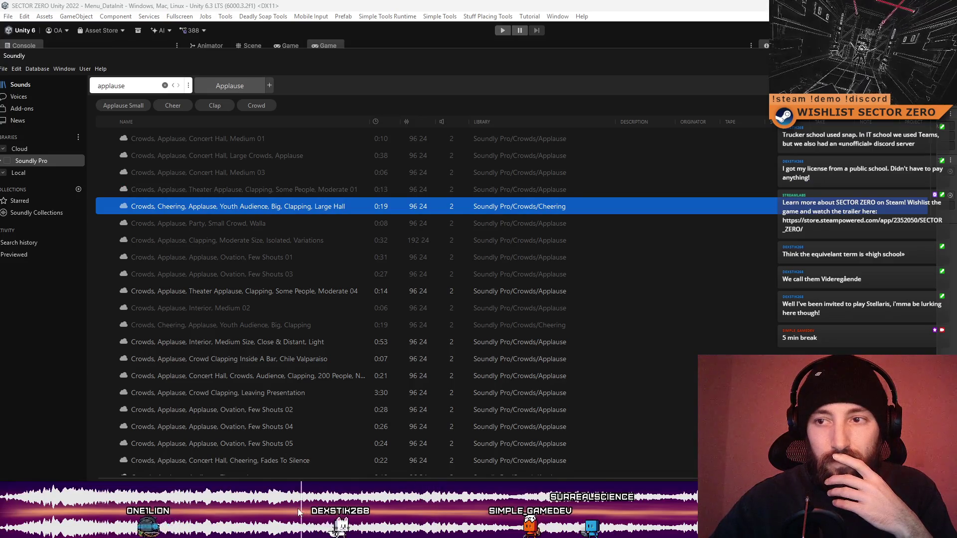
# - Compare Concert Hall, Medium 03 with Large Crowds applause, star Concert Hall, Medium 03, and clear the search
pyautogui.click(283, 175)
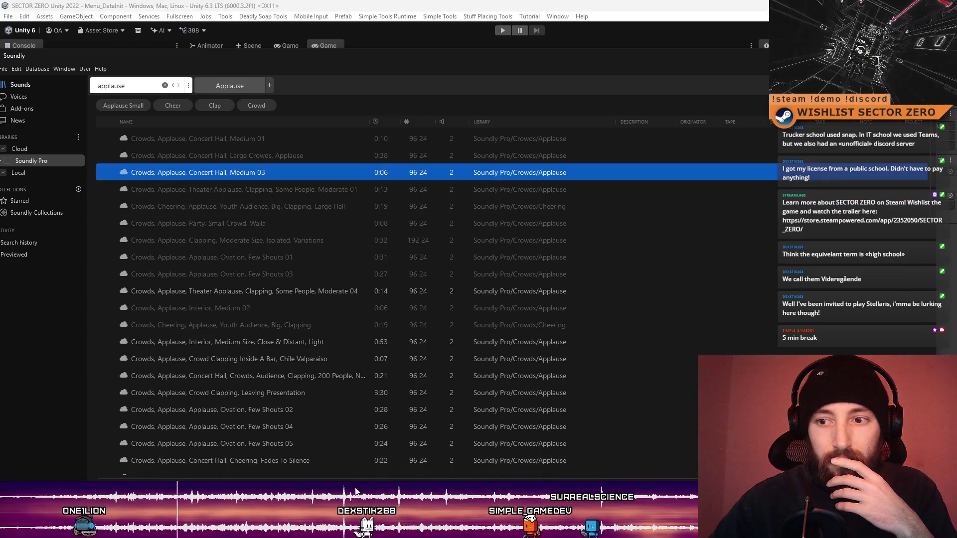
pyautogui.click(324, 157)
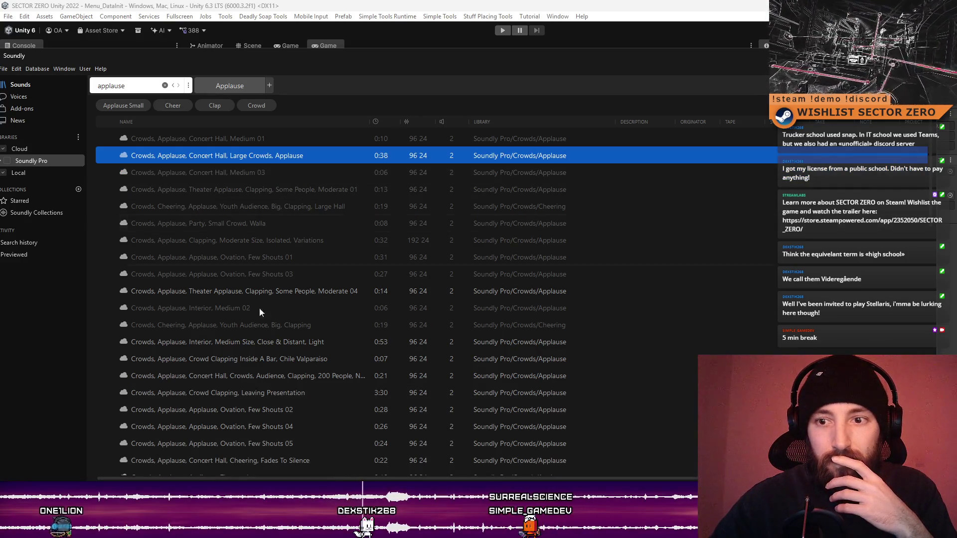
pyautogui.click(283, 172)
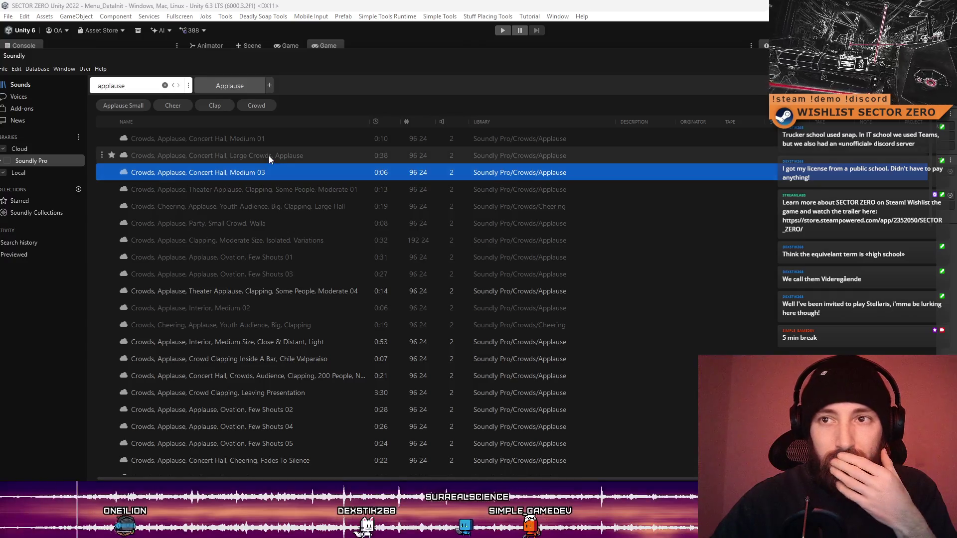
pyautogui.click(269, 156)
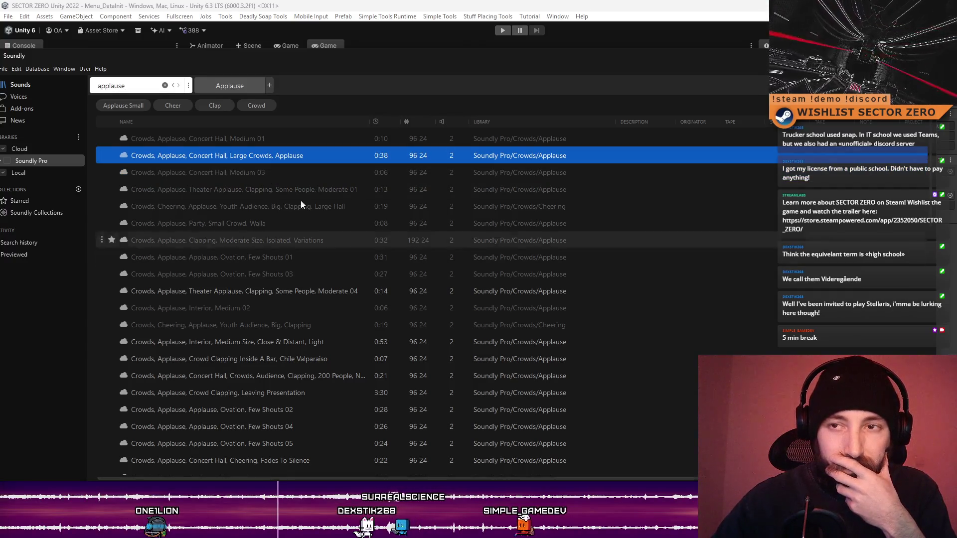
pyautogui.click(270, 172)
pyautogui.press('Up')
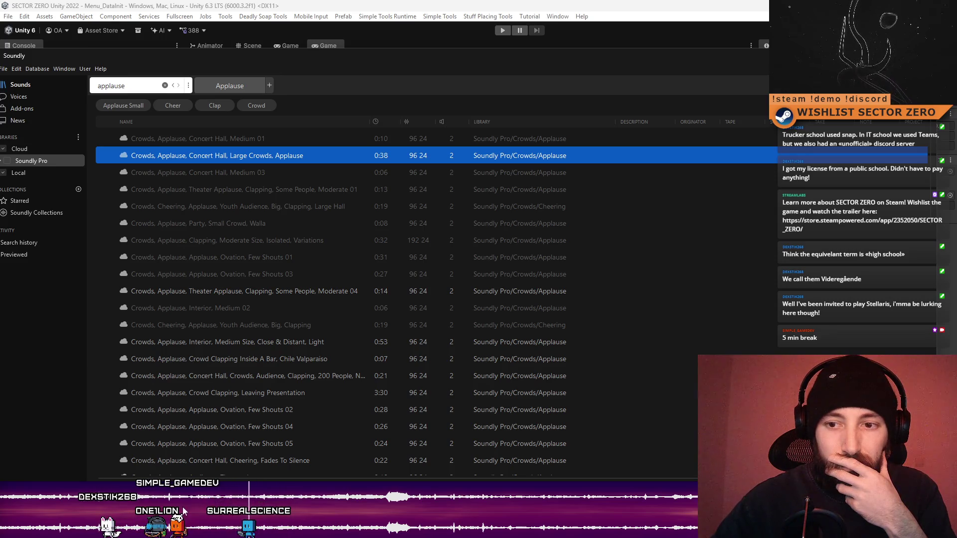
pyautogui.click(253, 174)
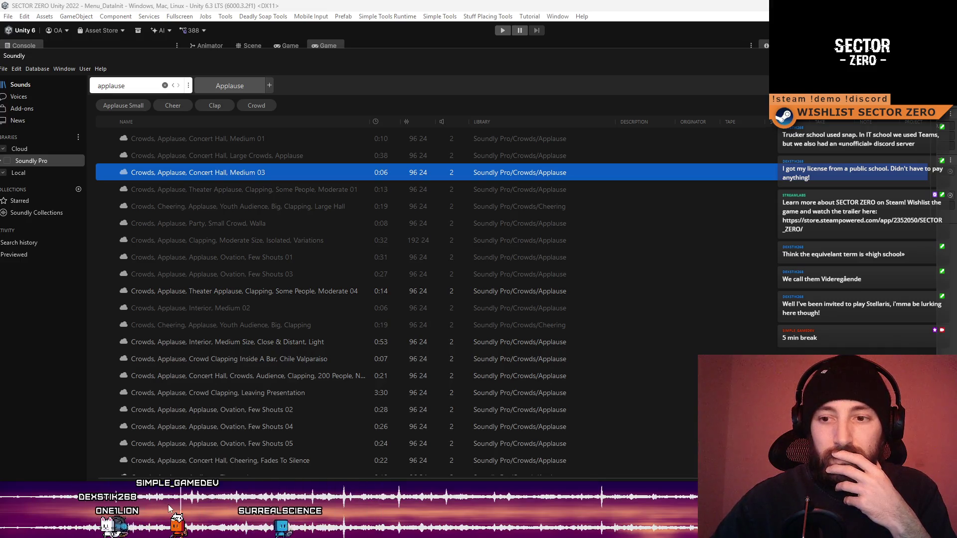
pyautogui.click(112, 173)
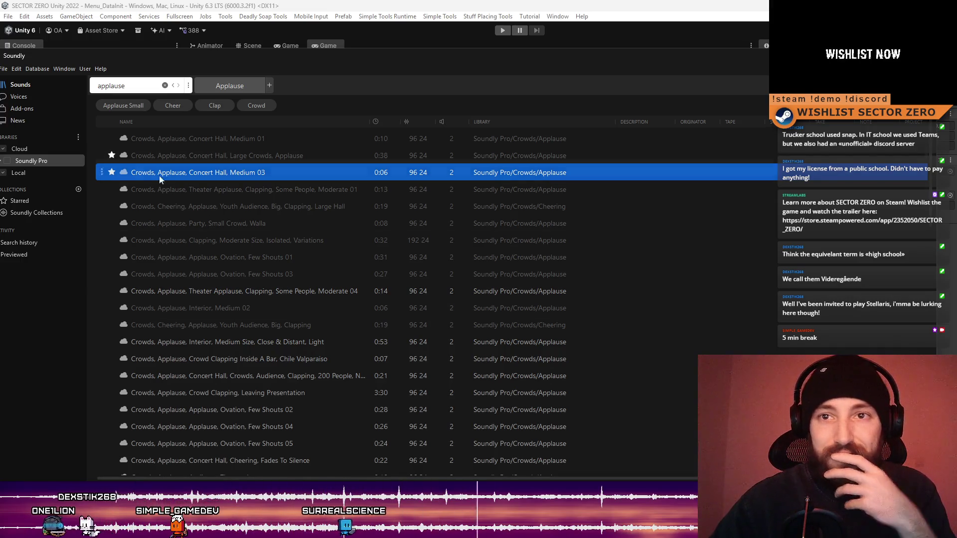
pyautogui.click(165, 86)
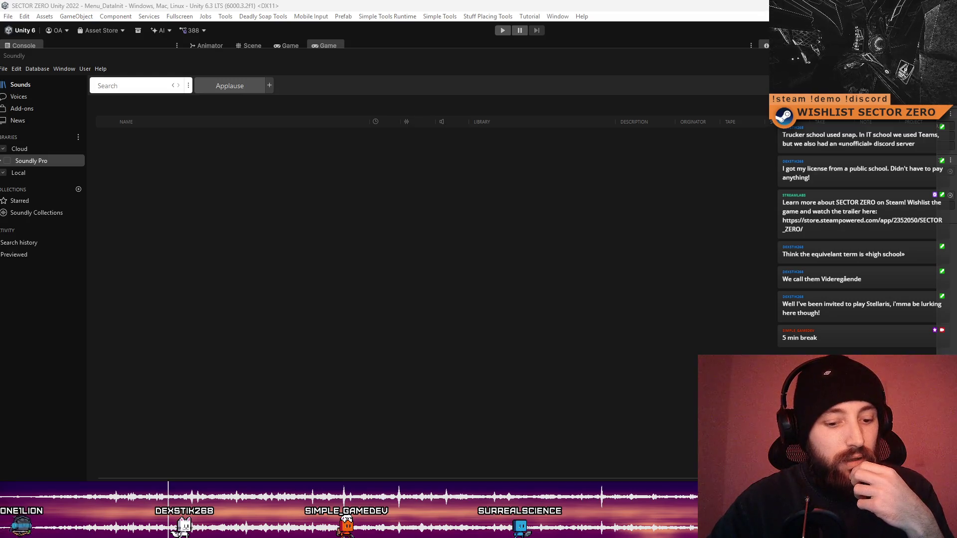
# - Search for 'speed', preview the water flow and Skoda 125L departure clips, then clear it
pyautogui.write('speed')
pyautogui.click(135, 100)
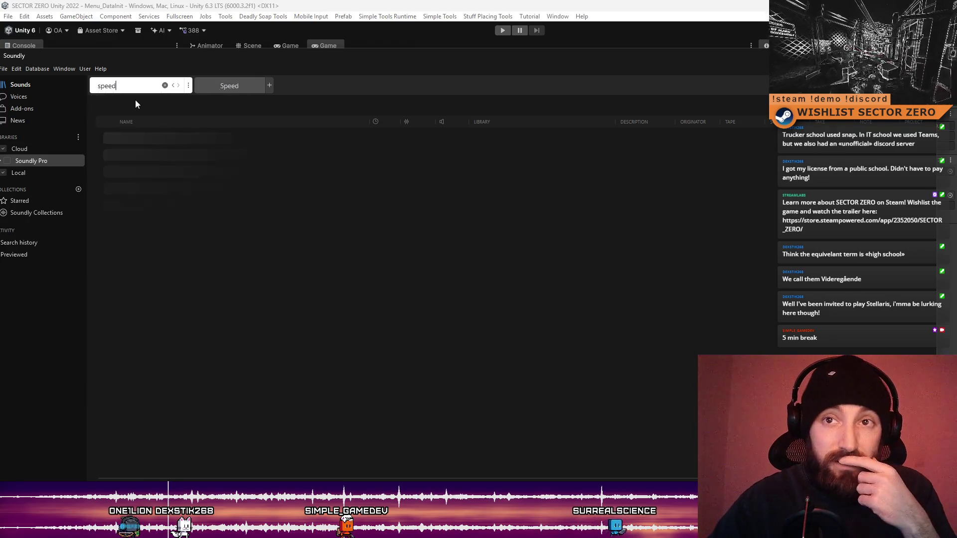
pyautogui.click(220, 156)
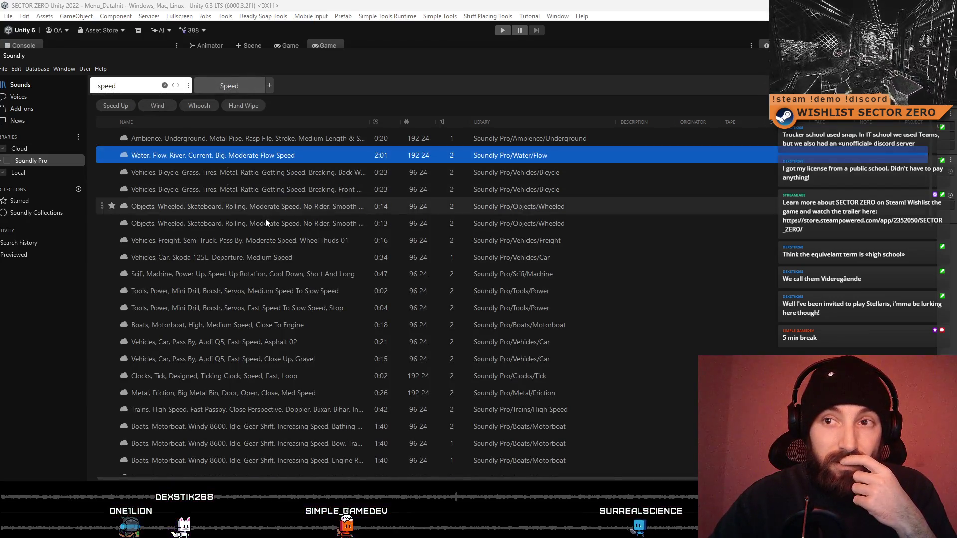
pyautogui.click(333, 257)
pyautogui.click(164, 85)
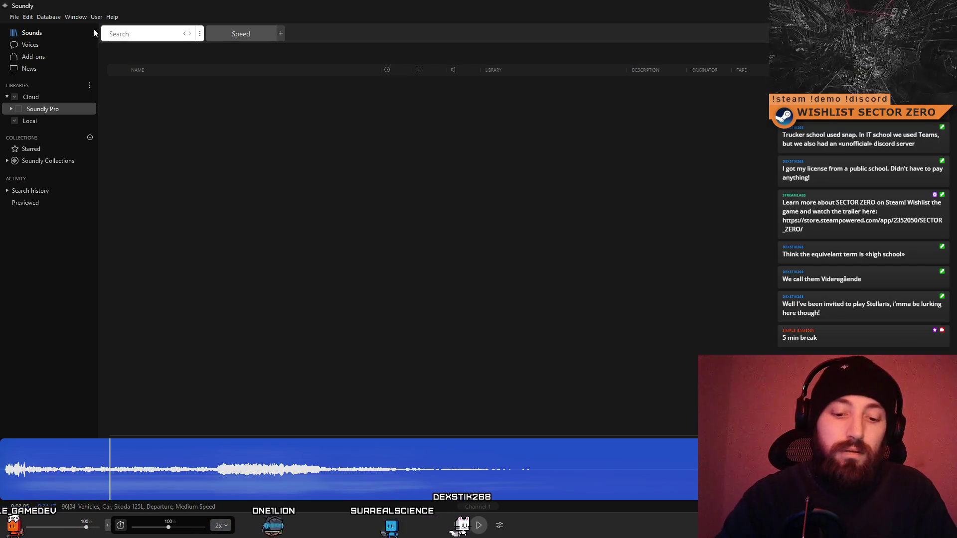
# - Search for stopwatch and preview the small and antique pocket-watch ticking and winding sounds
pyautogui.write('stop')
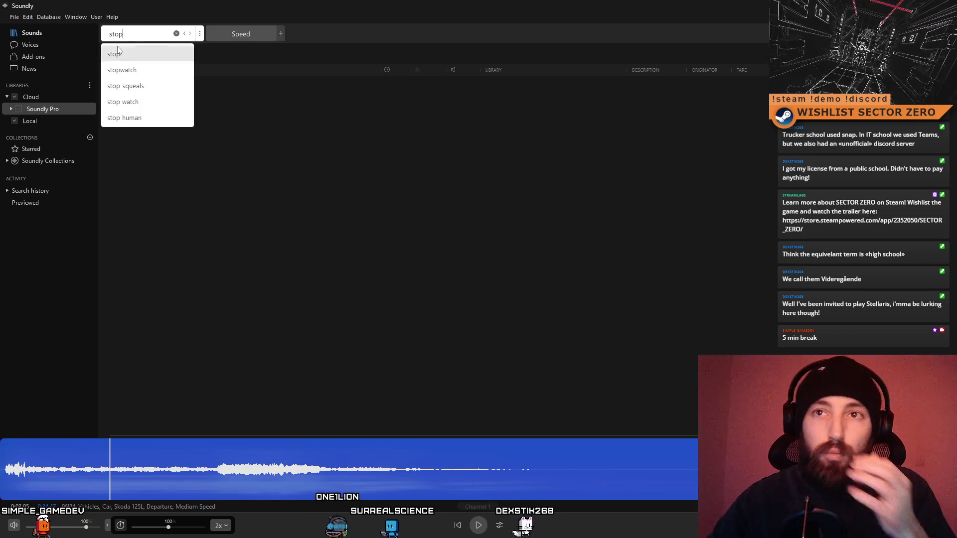
pyautogui.click(156, 70)
pyautogui.click(247, 105)
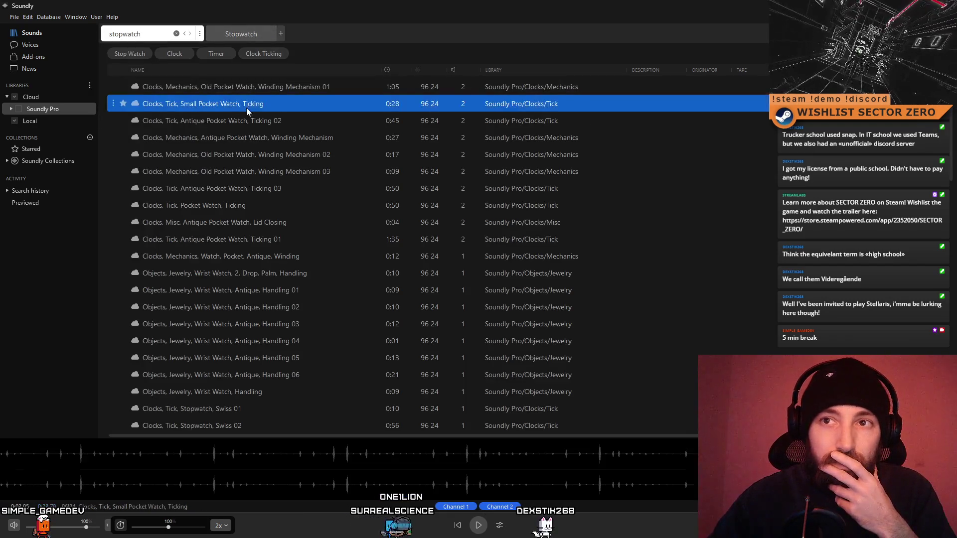
pyautogui.click(241, 119)
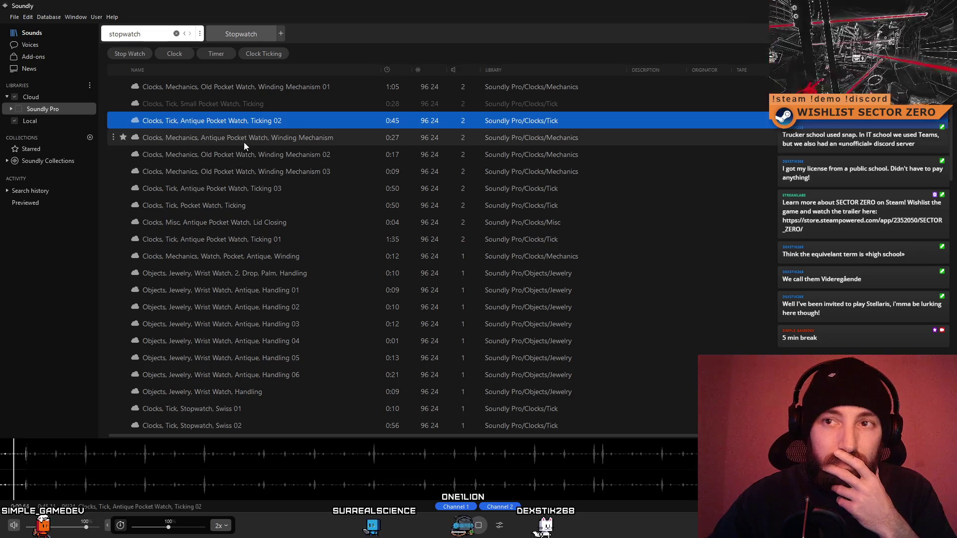
pyautogui.click(244, 142)
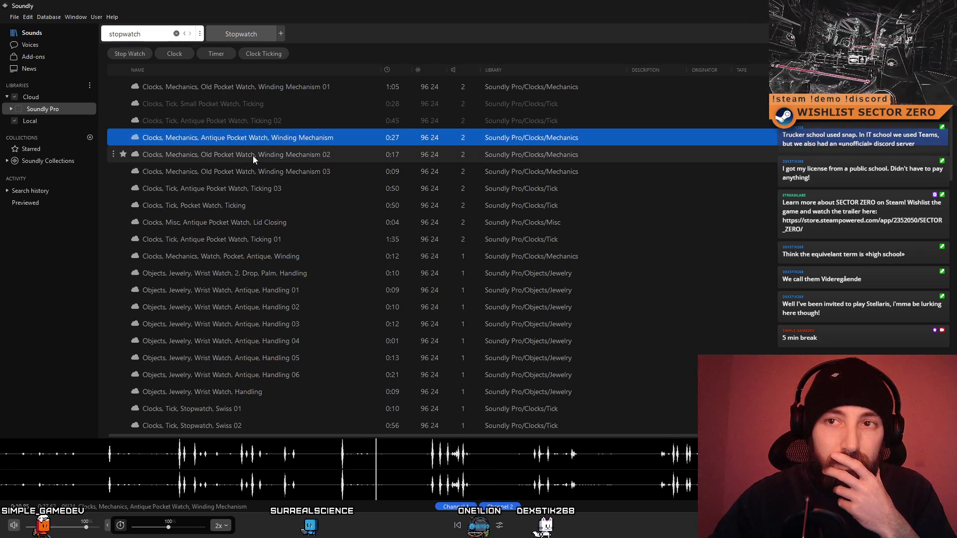
pyautogui.click(252, 156)
# - Preview more pocket-watch ticking, lid-closing and winding clips, then clear the search and enter 'dune'
pyautogui.click(250, 205)
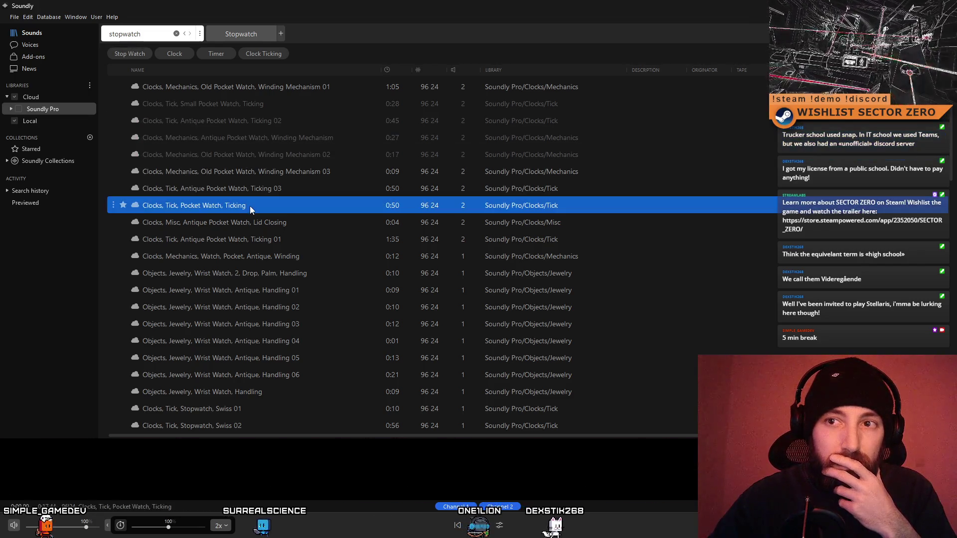
pyautogui.click(259, 241)
pyautogui.click(268, 223)
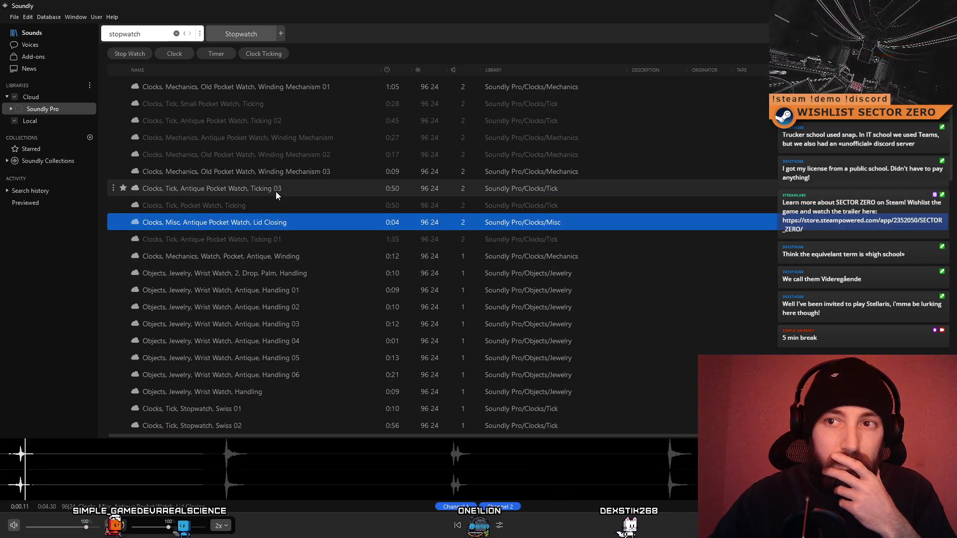
pyautogui.click(276, 192)
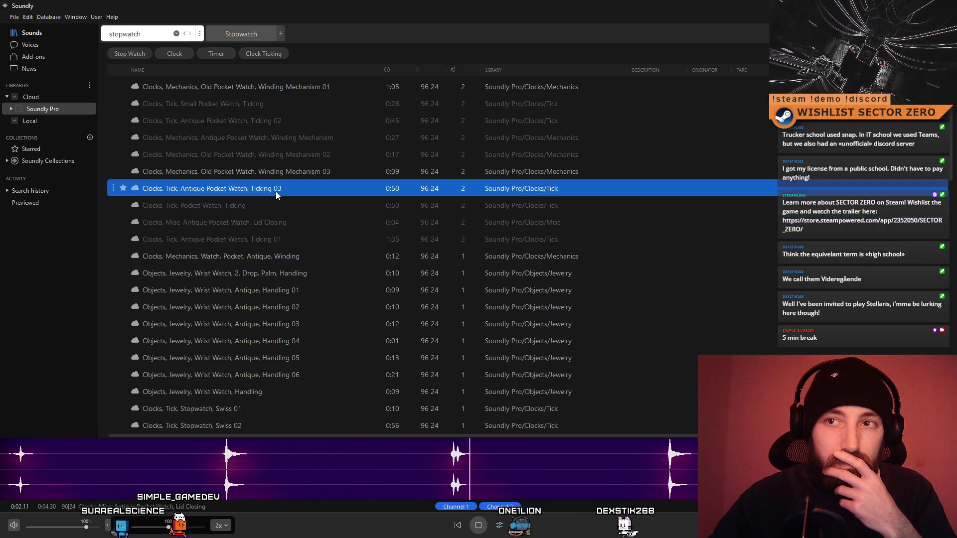
pyautogui.click(286, 88)
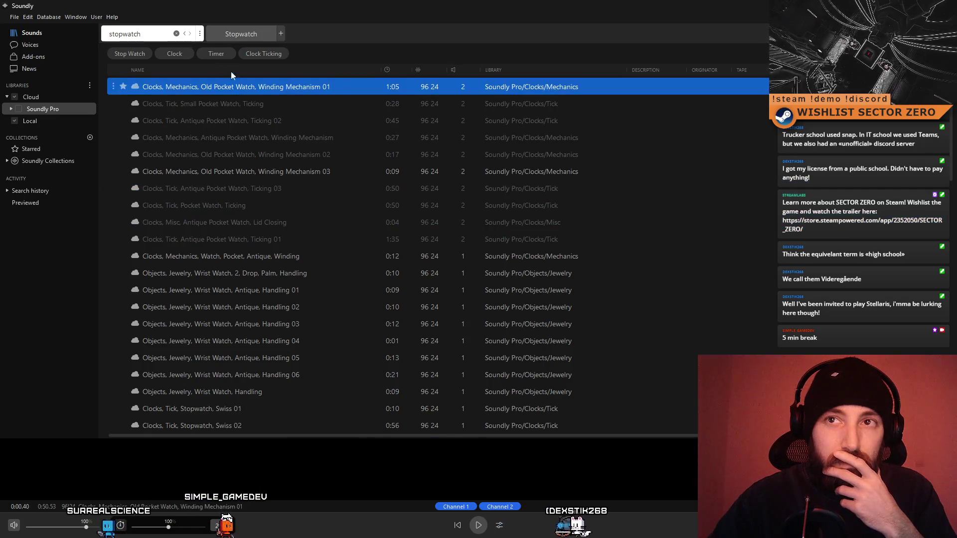
pyautogui.click(176, 34)
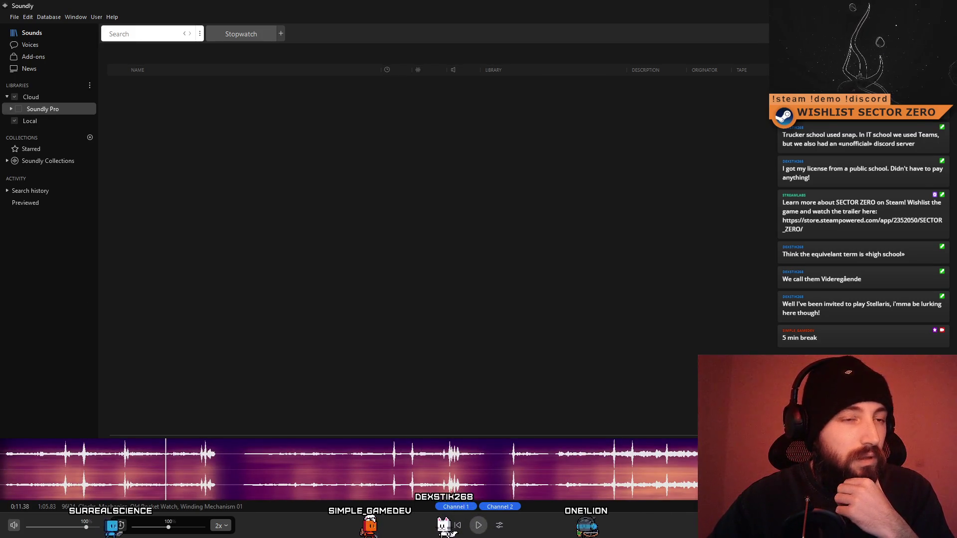
pyautogui.write('dune')
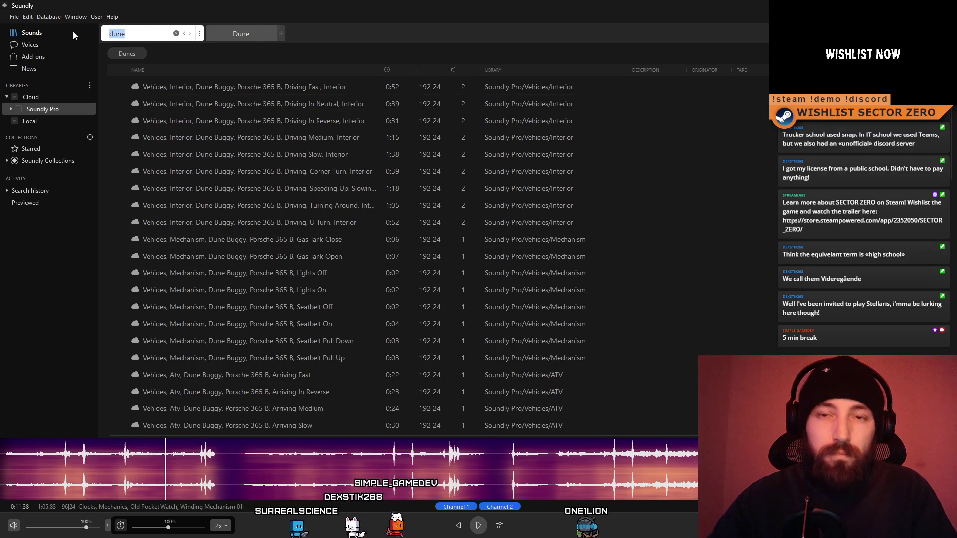
# - Search the library for 'ambient voice'
pyautogui.write('ambient ')
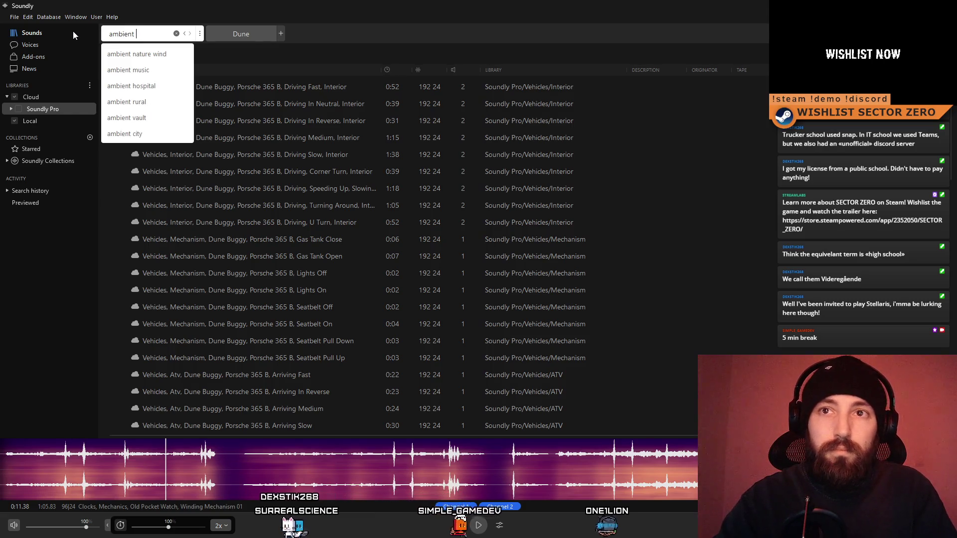
pyautogui.write('vouic')
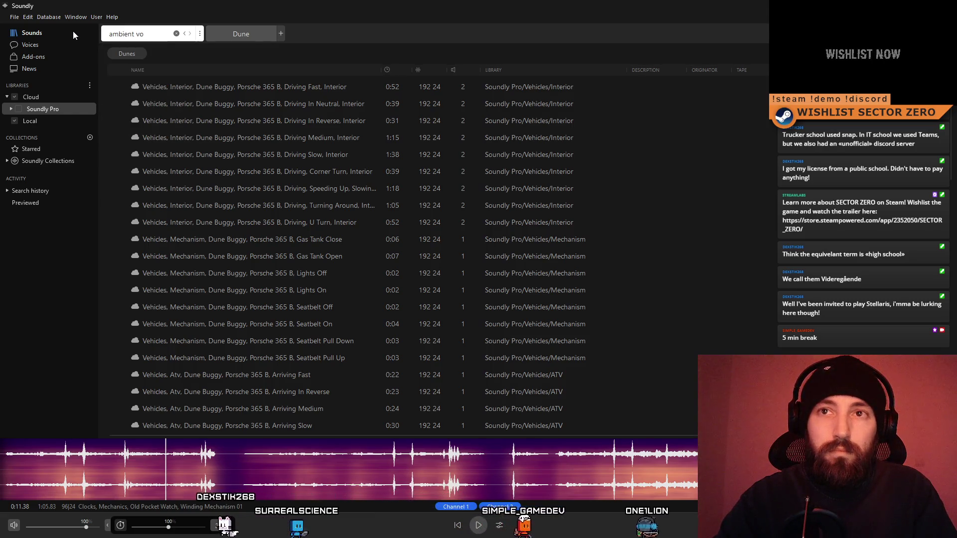
pyautogui.press('BackSpace')
pyautogui.press('BackSpace')
pyautogui.press('BackSpace')
pyautogui.write('ice')
pyautogui.press('Return')
# - Preview the Varanasi, India 01, 02 and 05 ambience clips, then clear the search
pyautogui.click(233, 118)
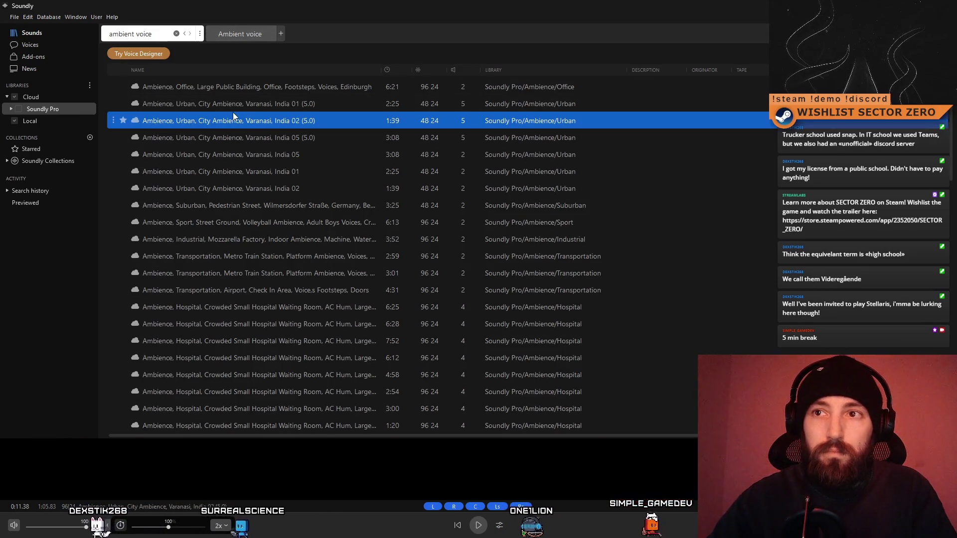
pyautogui.click(252, 103)
pyautogui.click(266, 157)
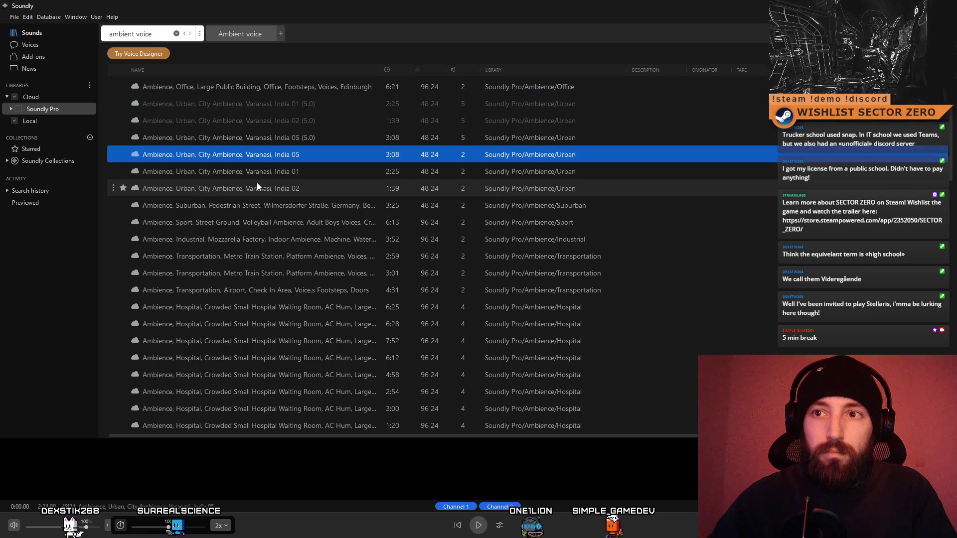
pyautogui.click(264, 173)
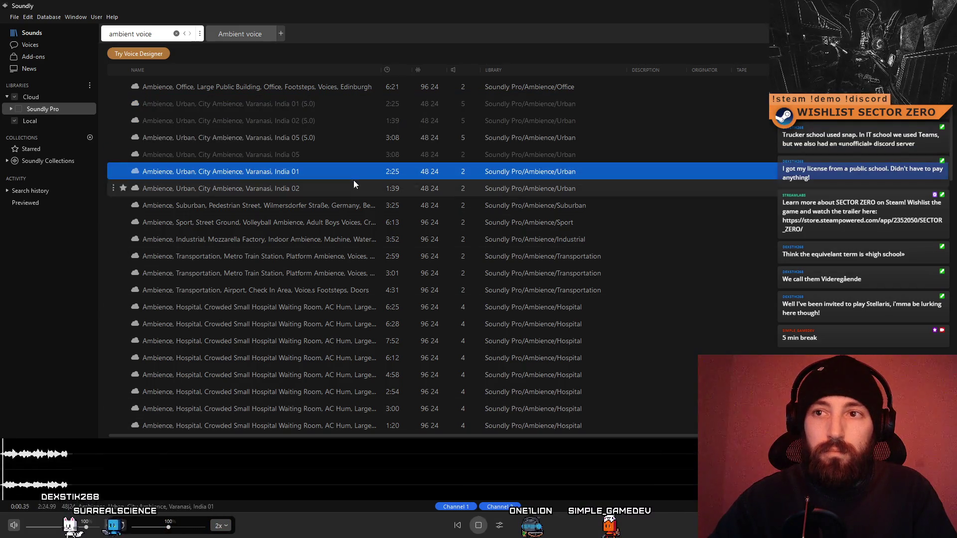
pyautogui.click(333, 193)
pyautogui.click(318, 157)
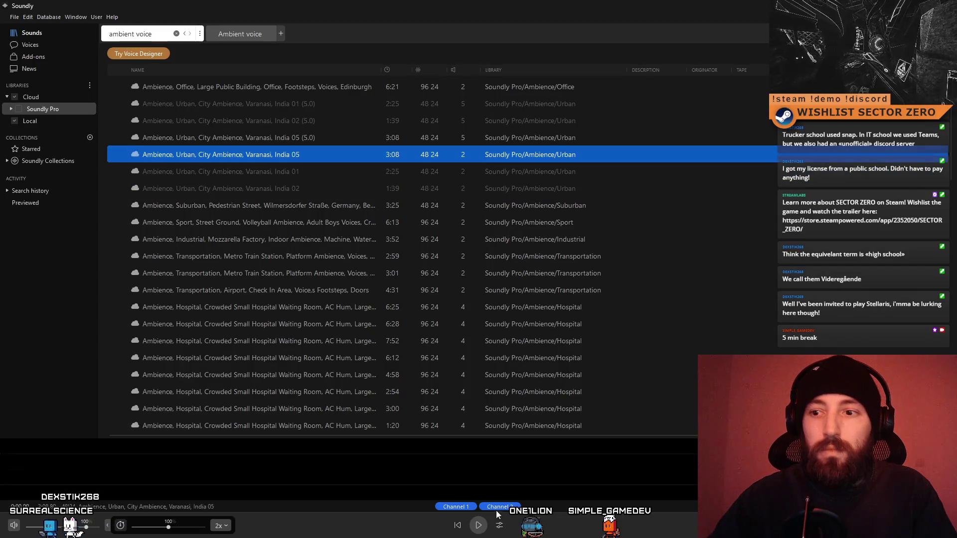
pyautogui.click(175, 33)
# - Search for 'dune' and scroll through the dune buggy results
pyautogui.click(153, 34)
pyautogui.write('dune')
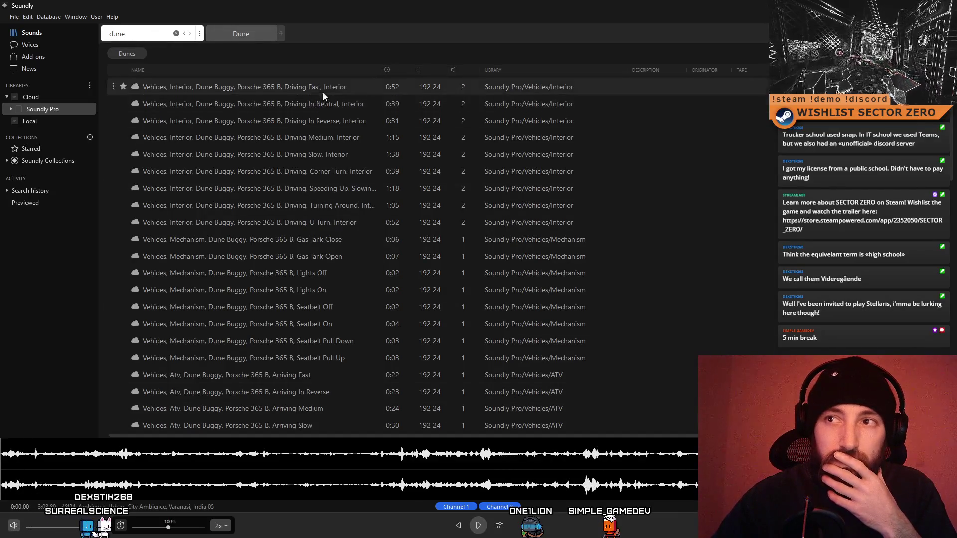
pyautogui.scroll(-2, 378, 288)
pyautogui.scroll(-3, 378, 285)
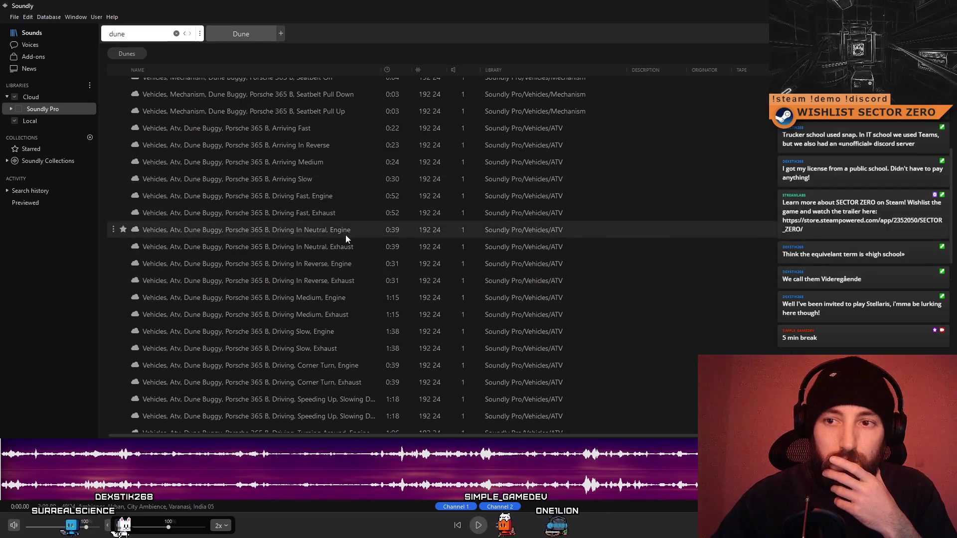
pyautogui.scroll(-8, 345, 235)
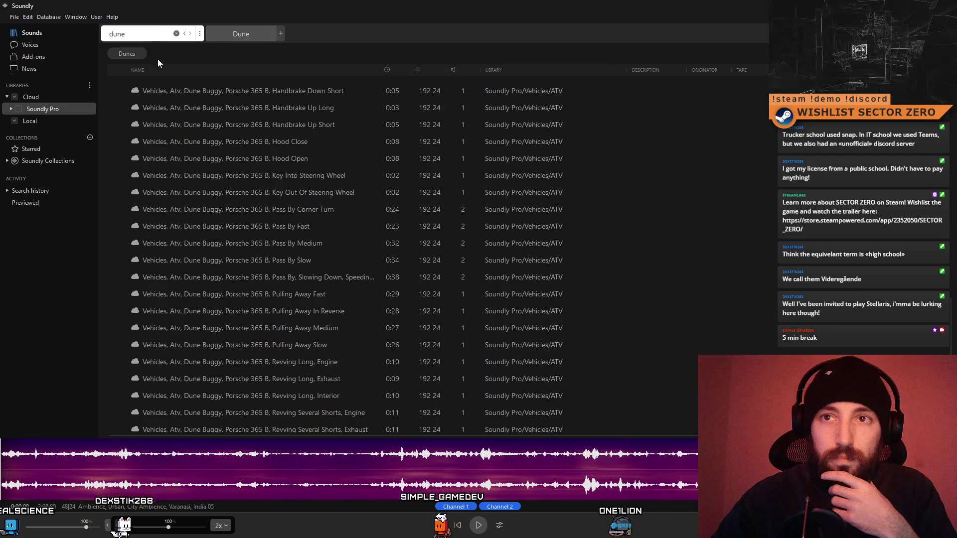
pyautogui.scroll(12, 207, 113)
pyautogui.scroll(1, 190, 90)
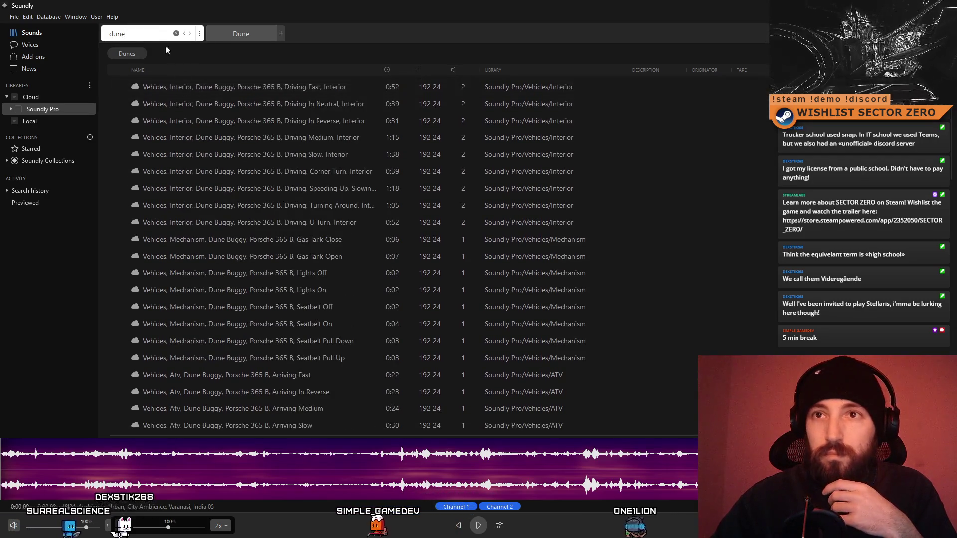
# - Replace the 'dune' search term with 'echo voi'
pyautogui.click(114, 33)
pyautogui.press('BackSpace')
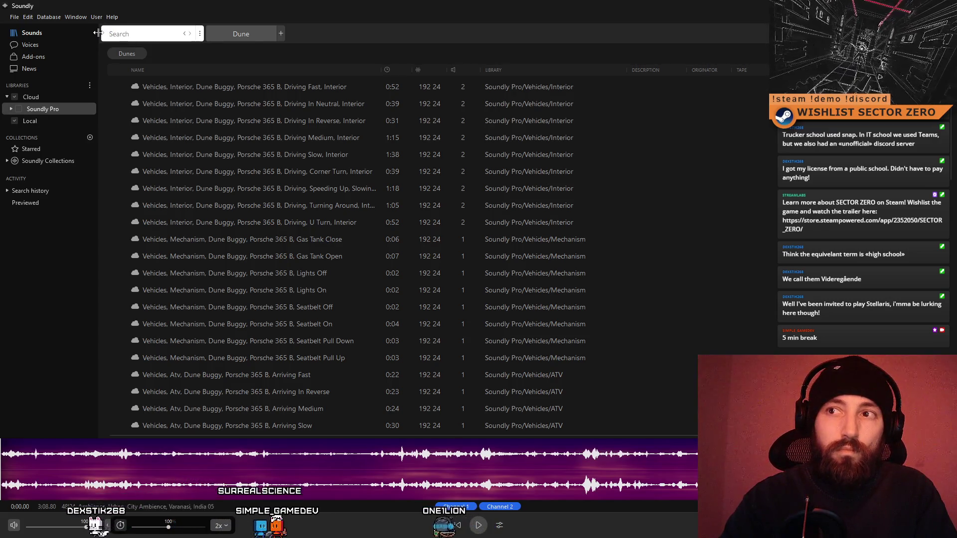
pyautogui.write('echo voice')
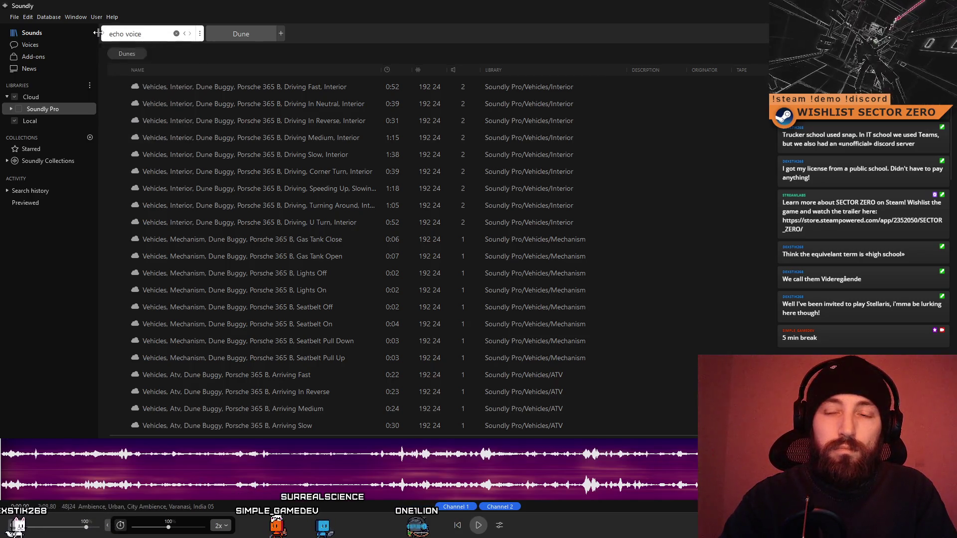
# - Run an 'echo voice' search, clear it, and search for 'chanting' instead
pyautogui.press('Return')
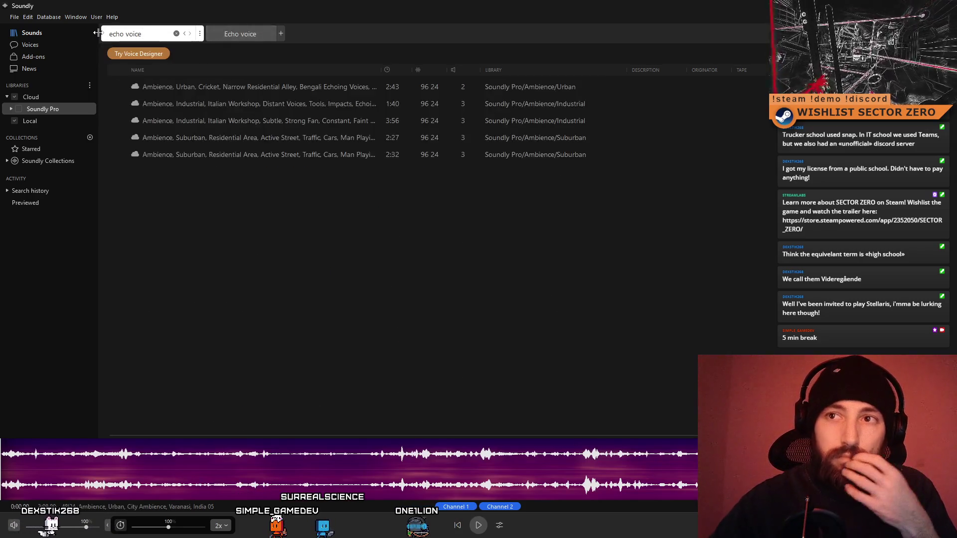
pyautogui.click(176, 33)
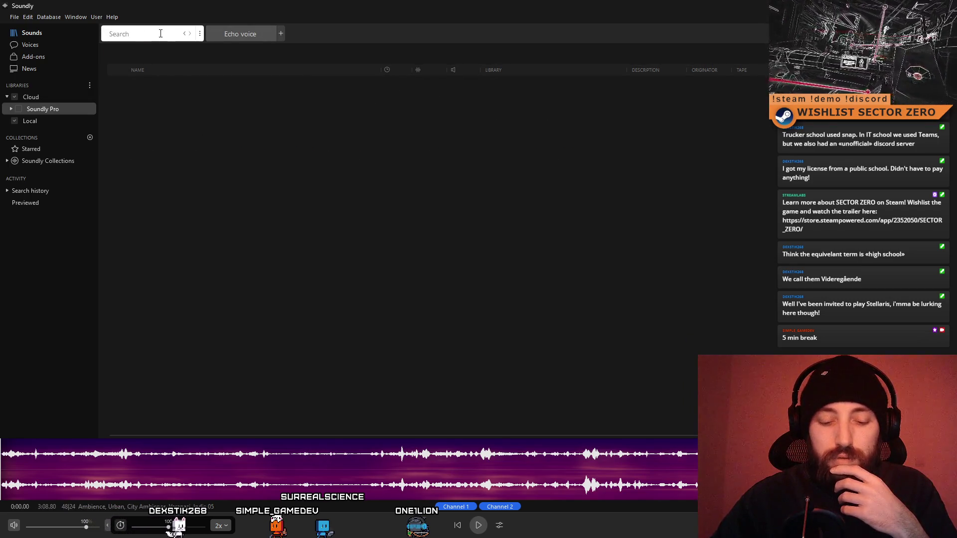
pyautogui.write('chanting')
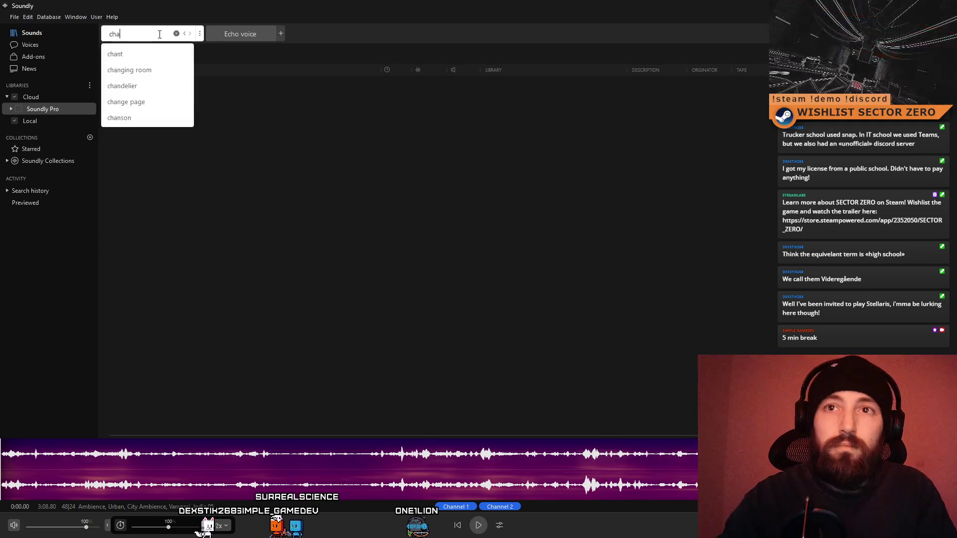
pyautogui.press('Return')
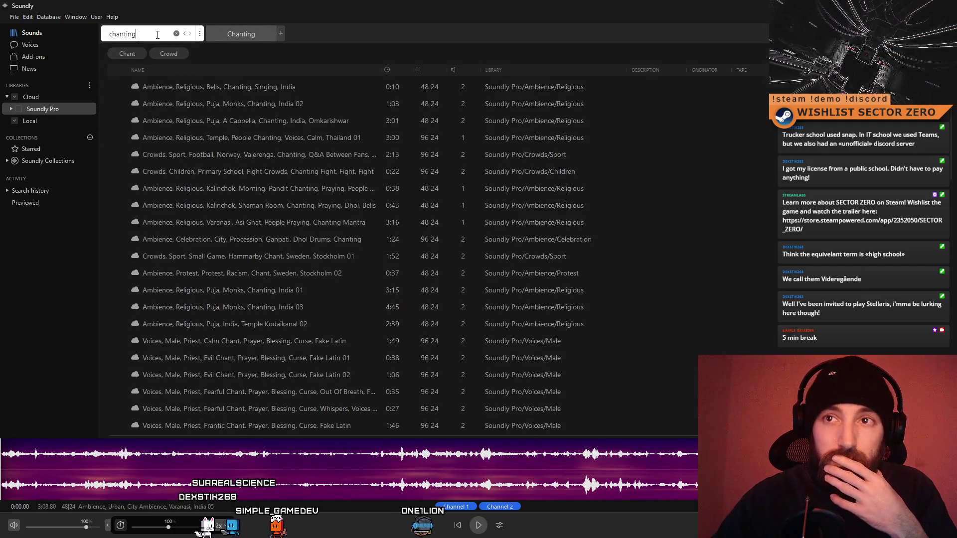
# - Preview the top chanting results, from Bells, Chanting, Singing, India to Kalinchok Shaman Room
pyautogui.click(258, 86)
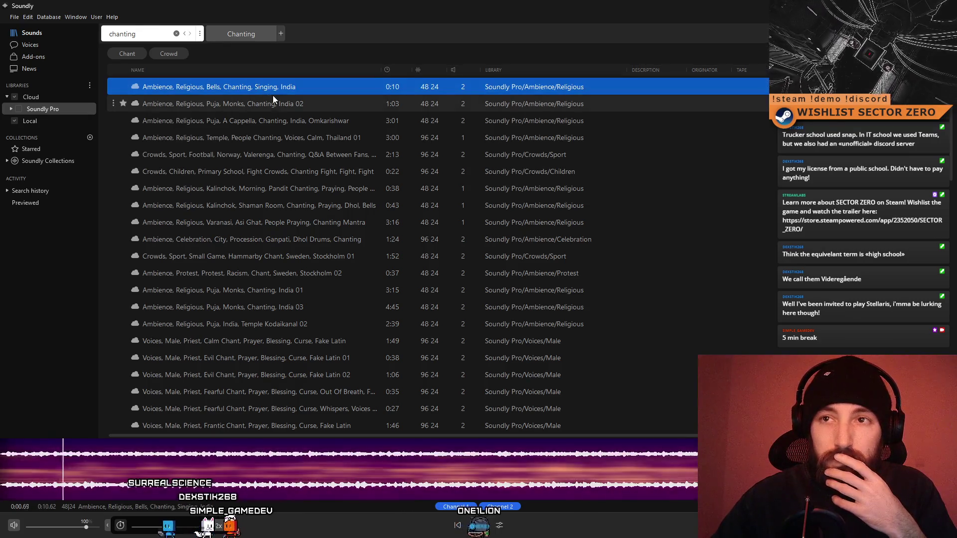
pyautogui.click(278, 107)
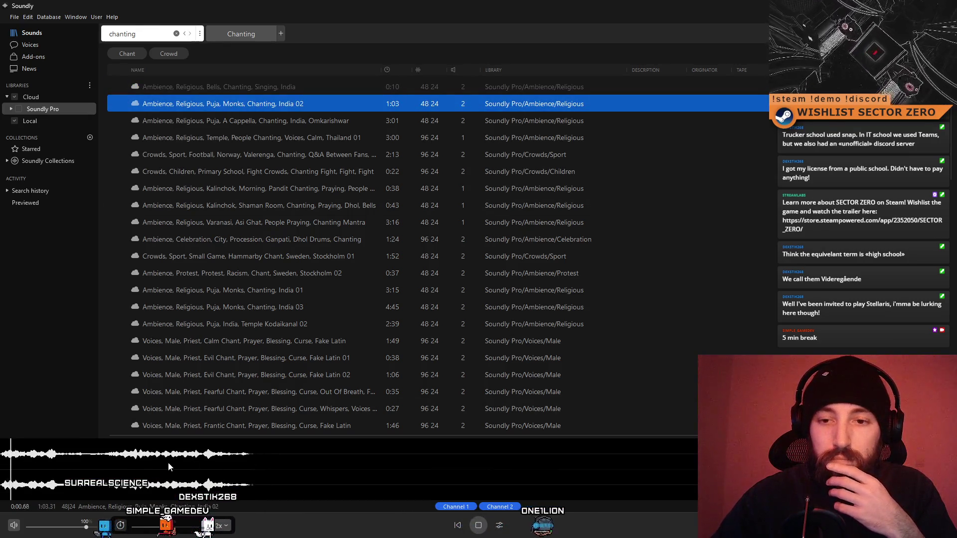
pyautogui.click(422, 477)
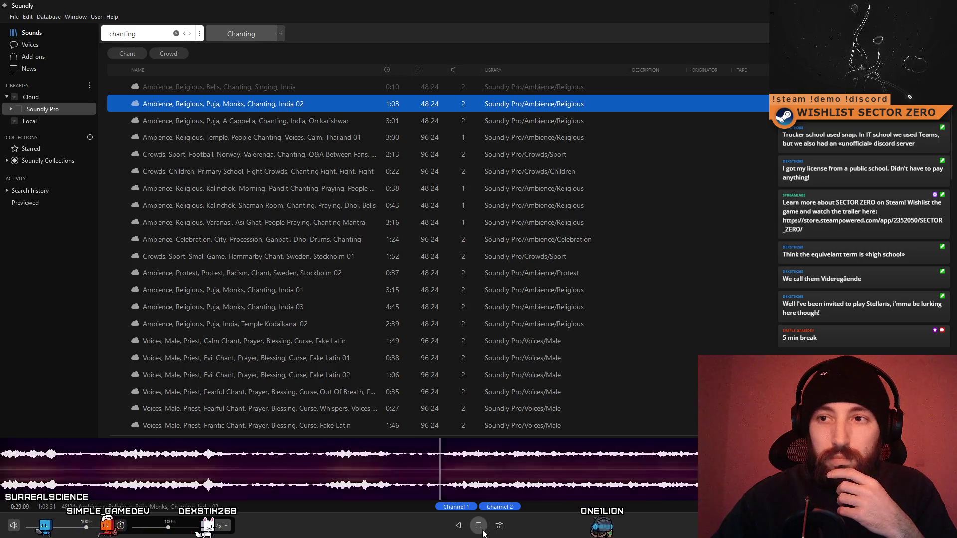
pyautogui.click(330, 127)
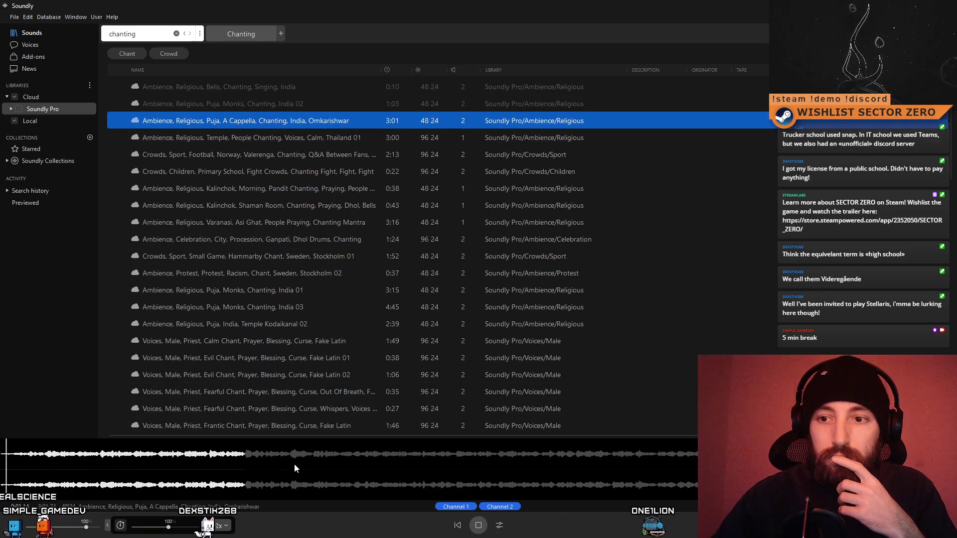
pyautogui.click(313, 141)
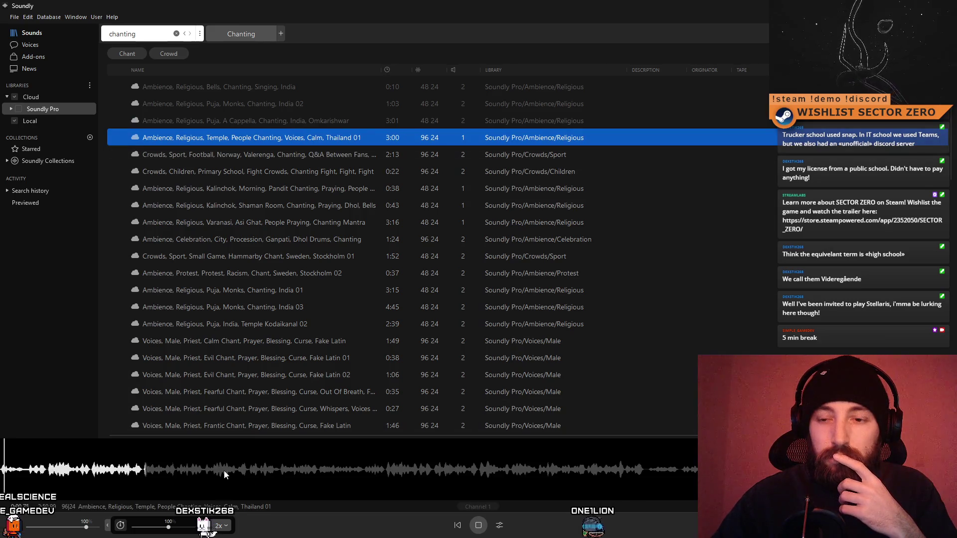
pyautogui.click(279, 159)
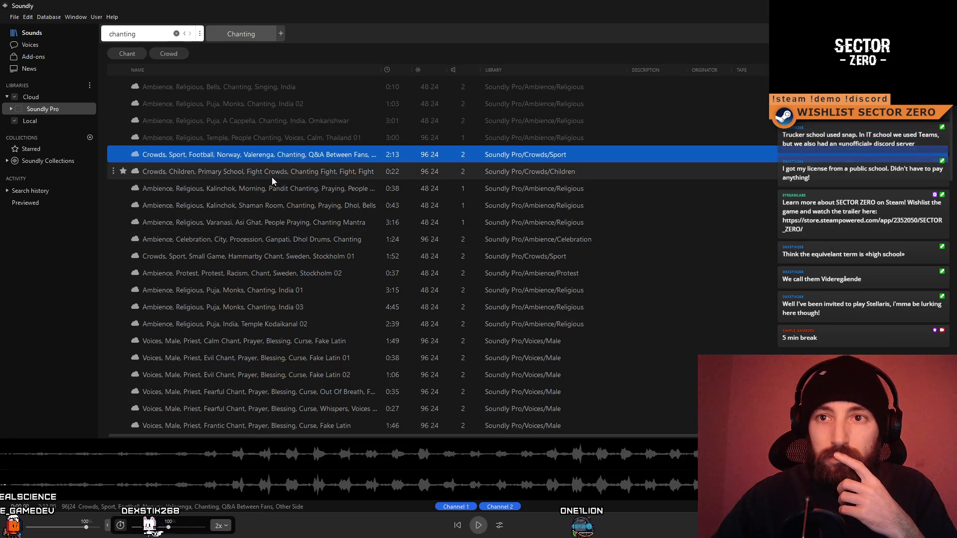
pyautogui.click(272, 174)
pyautogui.click(269, 189)
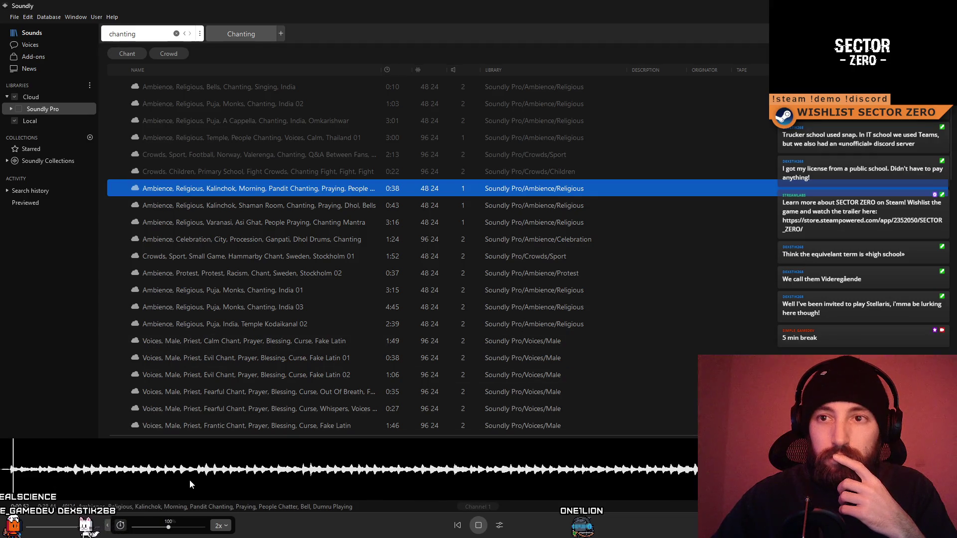
pyautogui.click(260, 205)
# - Preview lower results through Environmental Protest, Chanting 02, then delete the chanting search term
pyautogui.scroll(-10, 260, 210)
pyautogui.click(262, 294)
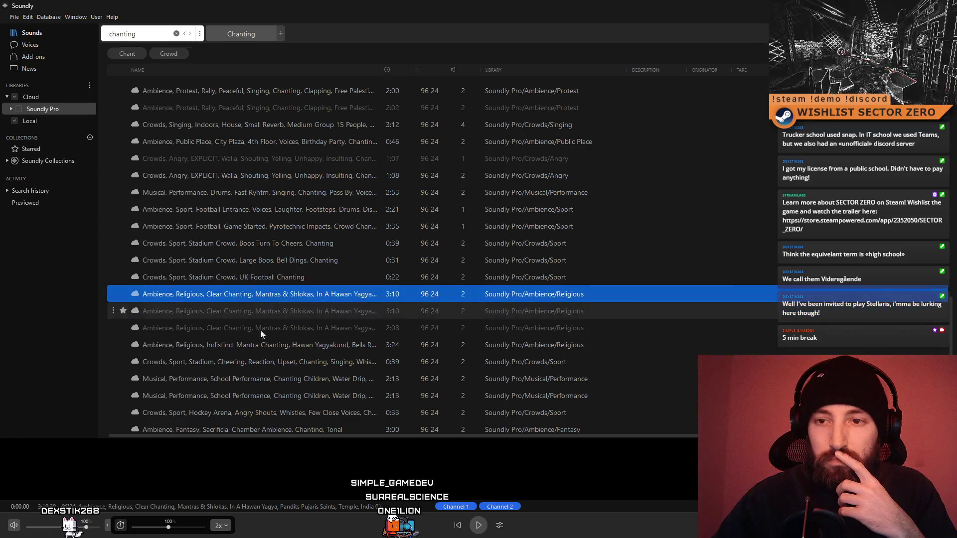
pyautogui.scroll(-1, 240, 356)
pyautogui.click(240, 358)
pyautogui.scroll(-4, 240, 358)
pyautogui.click(239, 356)
pyautogui.scroll(-4, 239, 357)
pyautogui.click(239, 358)
pyautogui.scroll(-1, 247, 399)
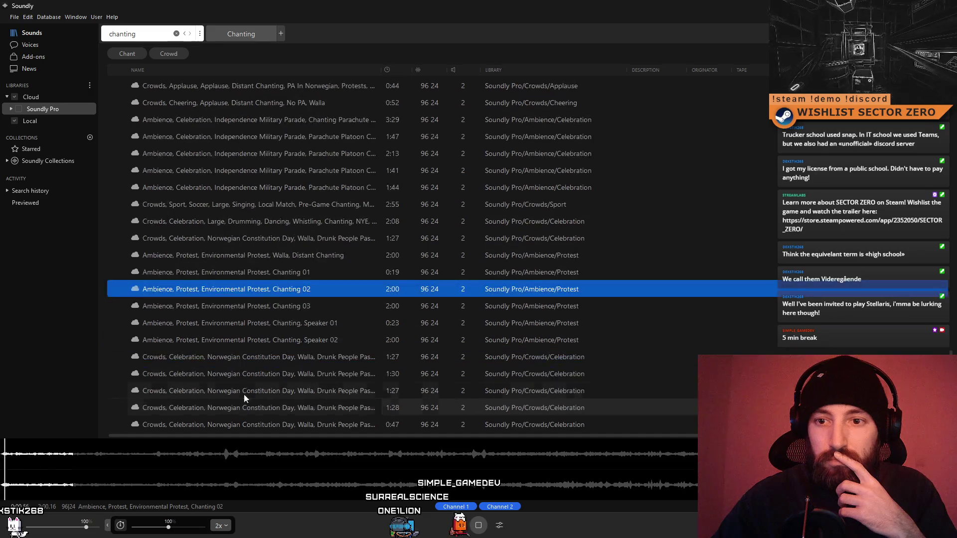
pyautogui.scroll(6, 244, 386)
pyautogui.scroll(10, 249, 393)
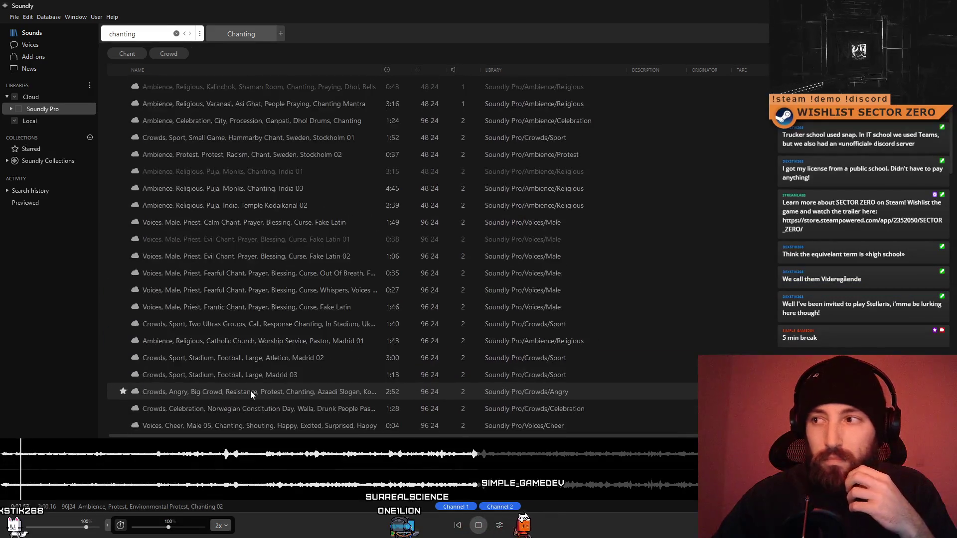
pyautogui.hotkey('ctrl', 'f')
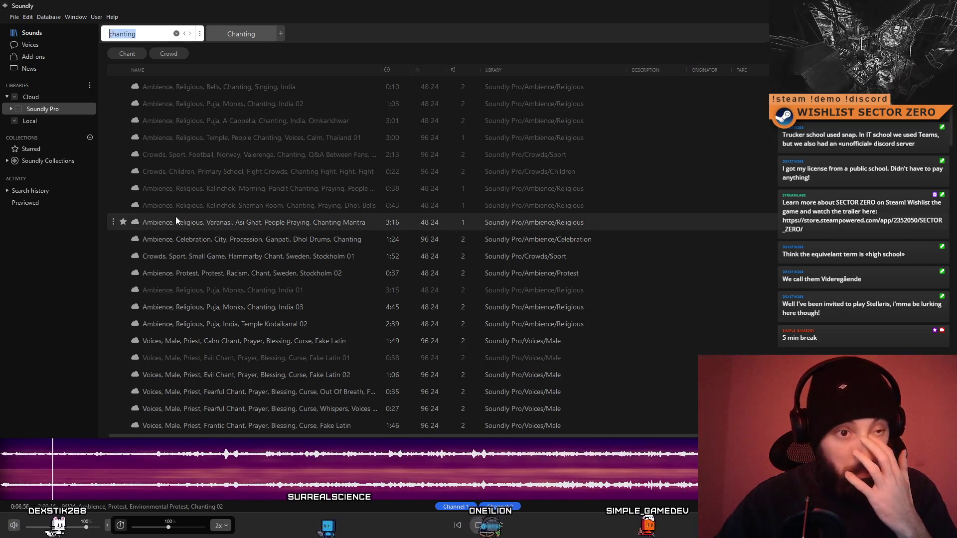
pyautogui.press('BackSpace')
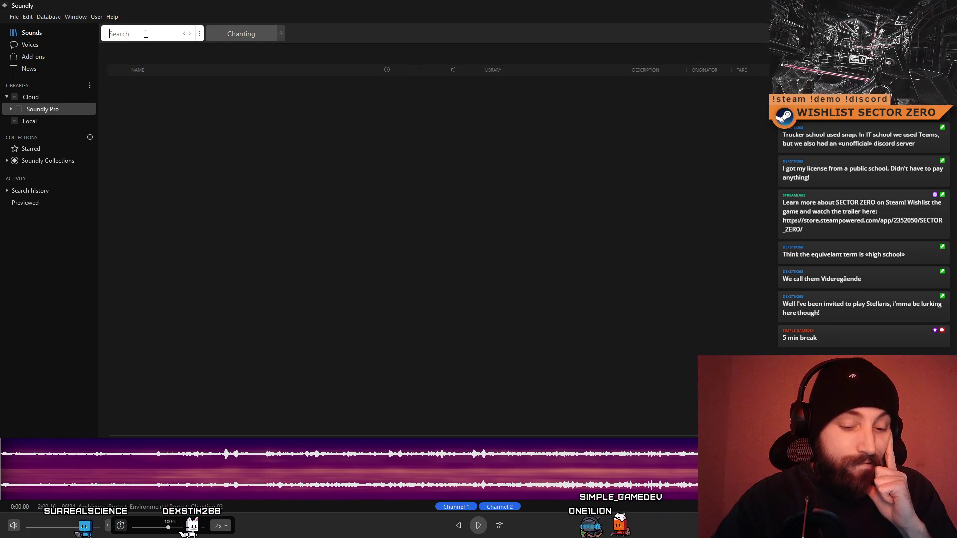
# - Search for 'fujara', then replace the query with 'slovak'
pyautogui.write('fuj')
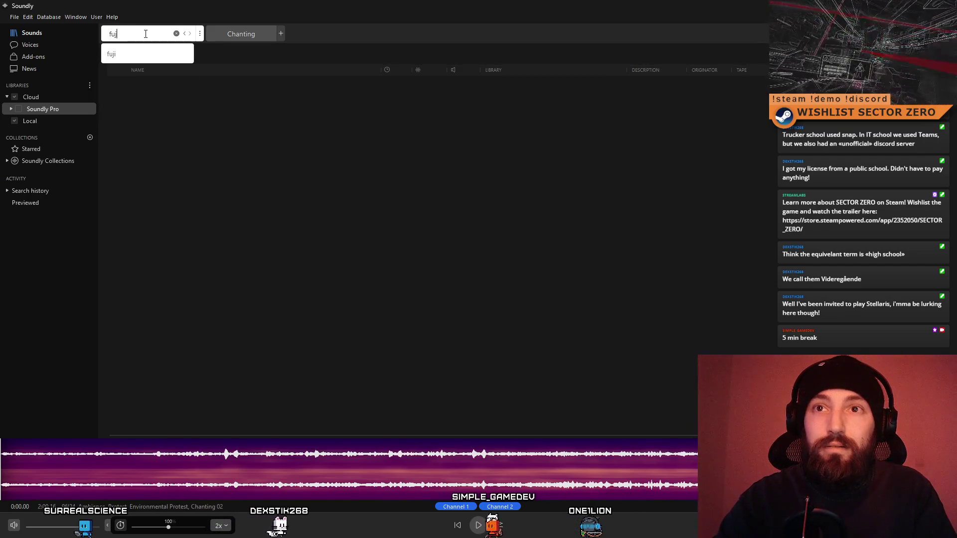
pyautogui.write('ara')
pyautogui.press('Return')
pyautogui.hotkey('ctrl', 'a')
pyautogui.write('slovak')
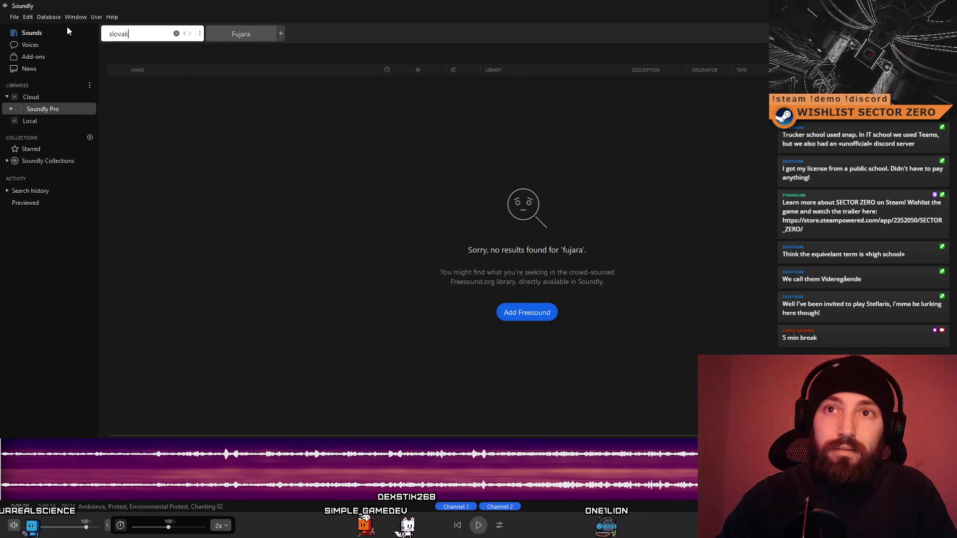
pyautogui.press('Return')
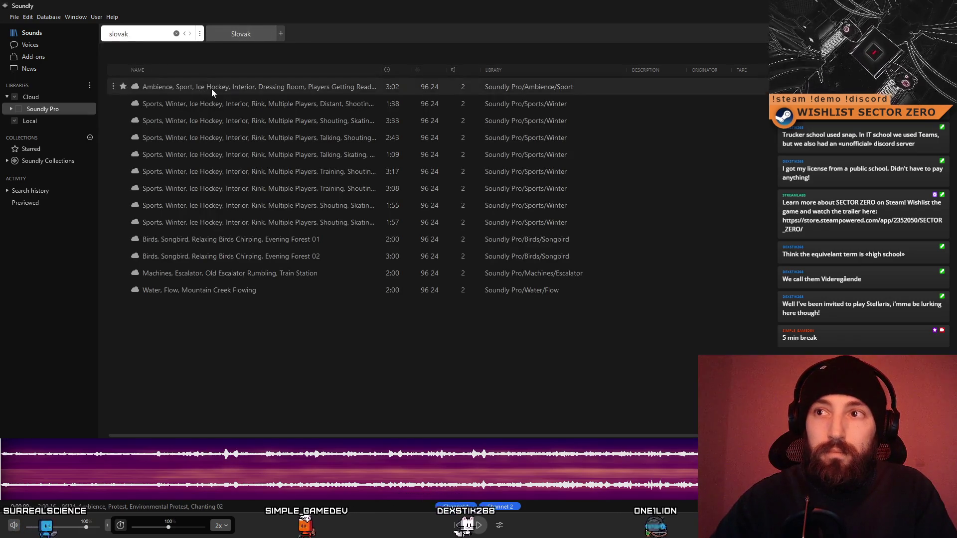
# - Preview the ice hockey dressing room, Mountain Creek, Old Escalator and forest birdsong results
pyautogui.click(211, 88)
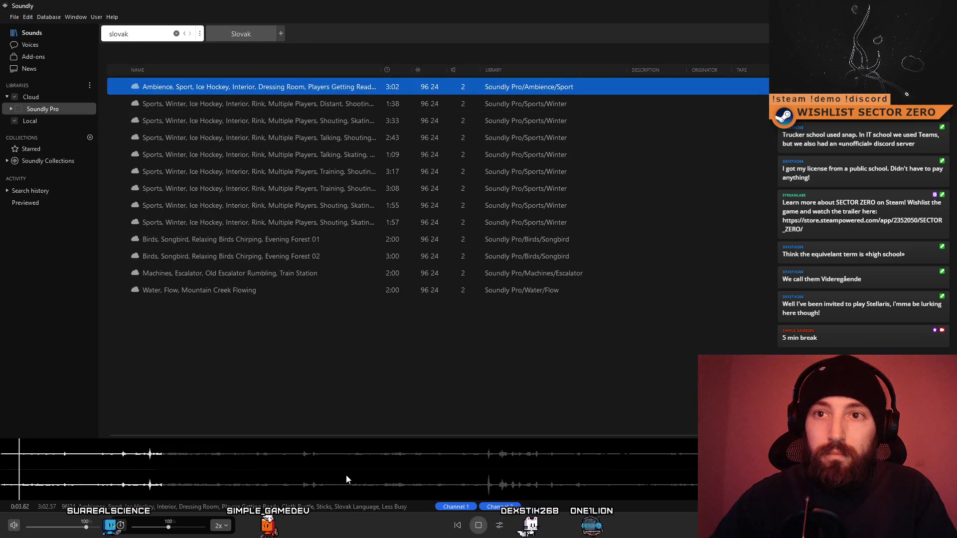
pyautogui.click(254, 296)
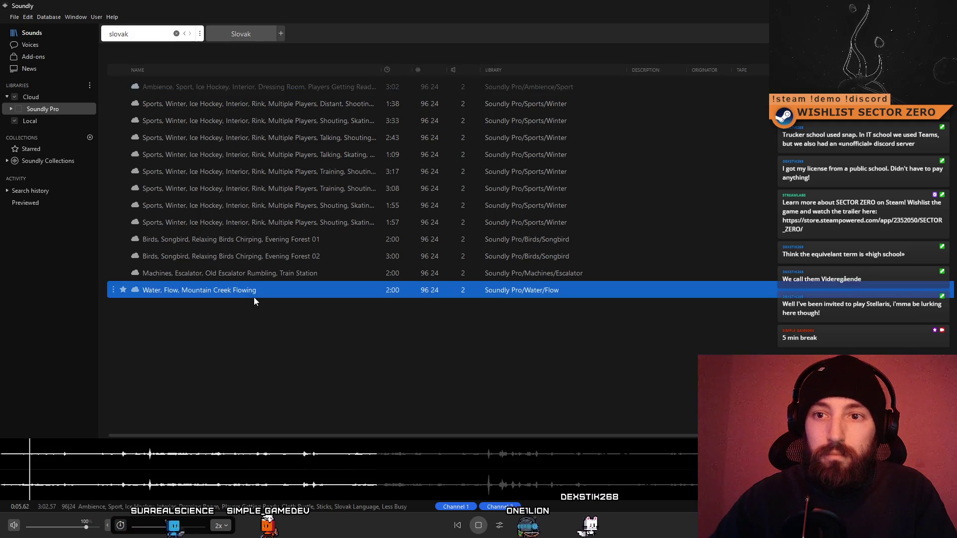
pyautogui.click(257, 277)
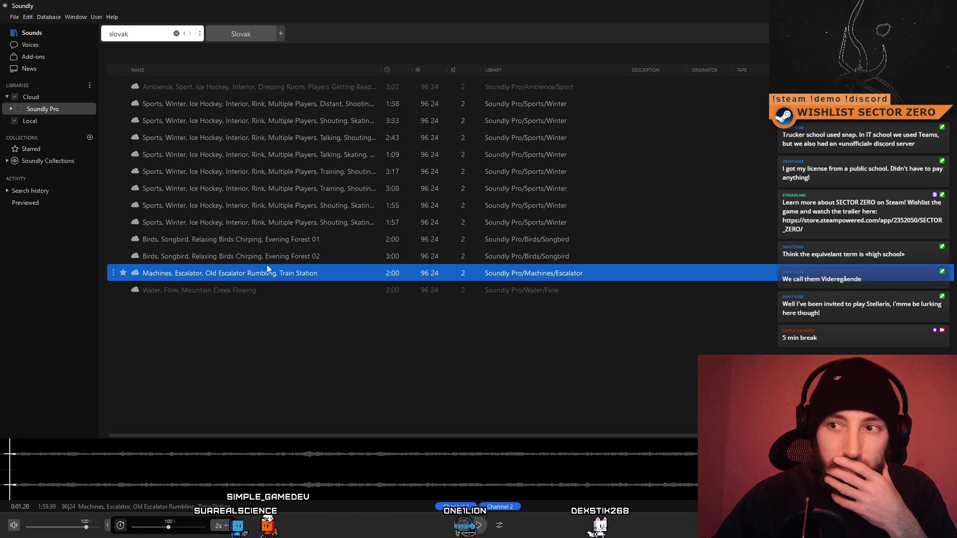
pyautogui.click(265, 257)
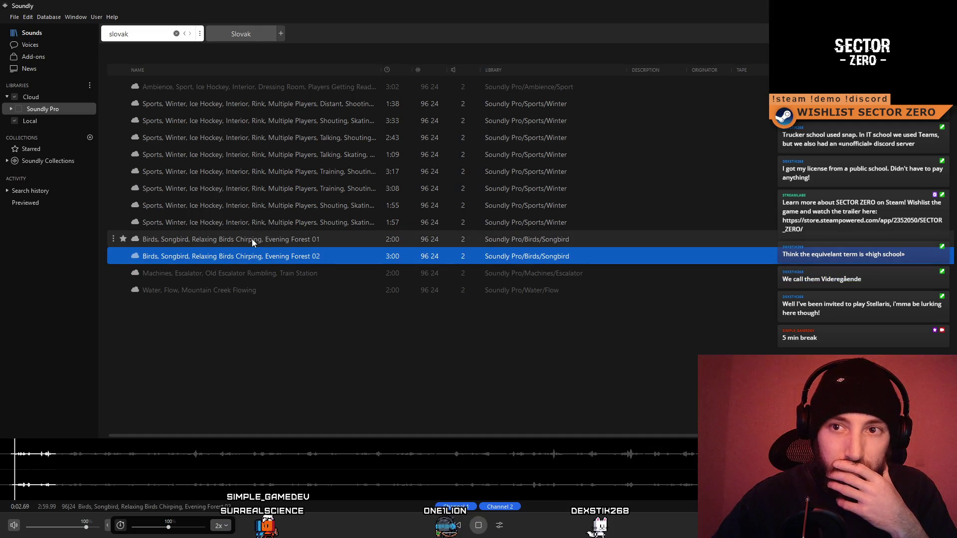
pyautogui.click(252, 239)
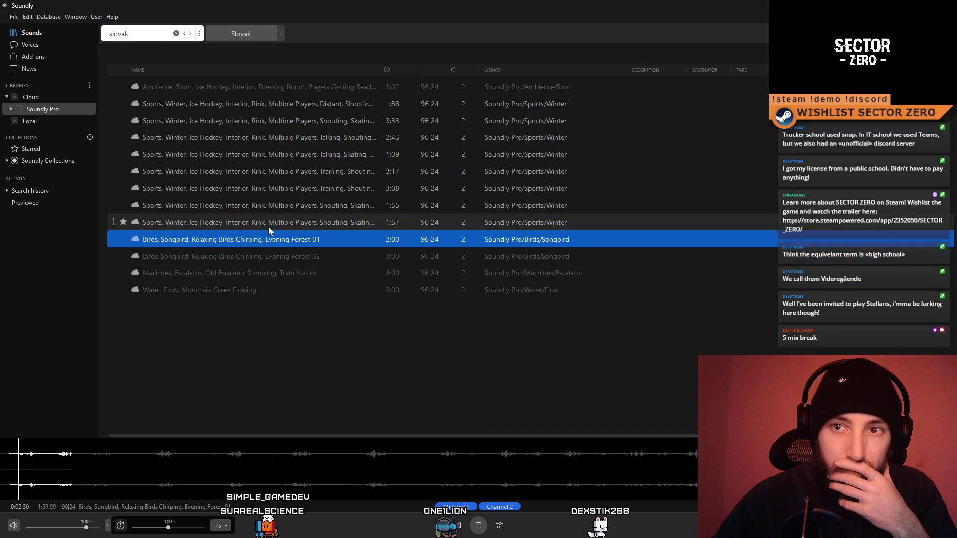
# - Play the 1:57 ice hockey shooting track past 0:44, stop it, and clear the search
pyautogui.click(268, 226)
pyautogui.click(172, 463)
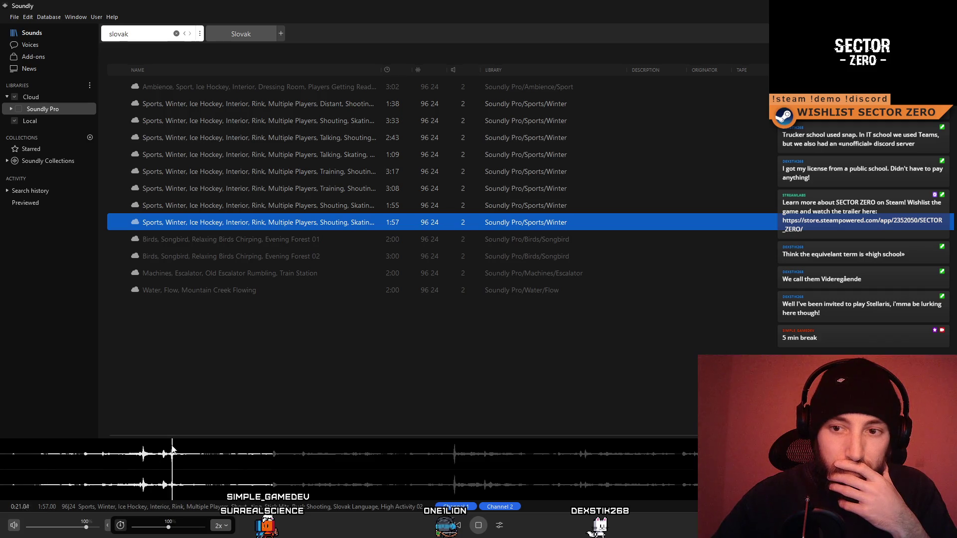
pyautogui.click(341, 453)
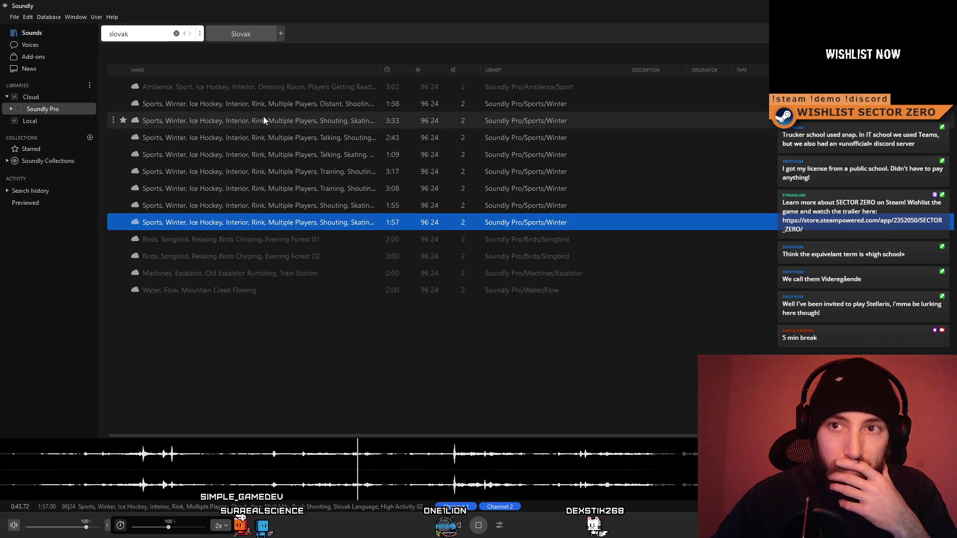
pyautogui.click(479, 525)
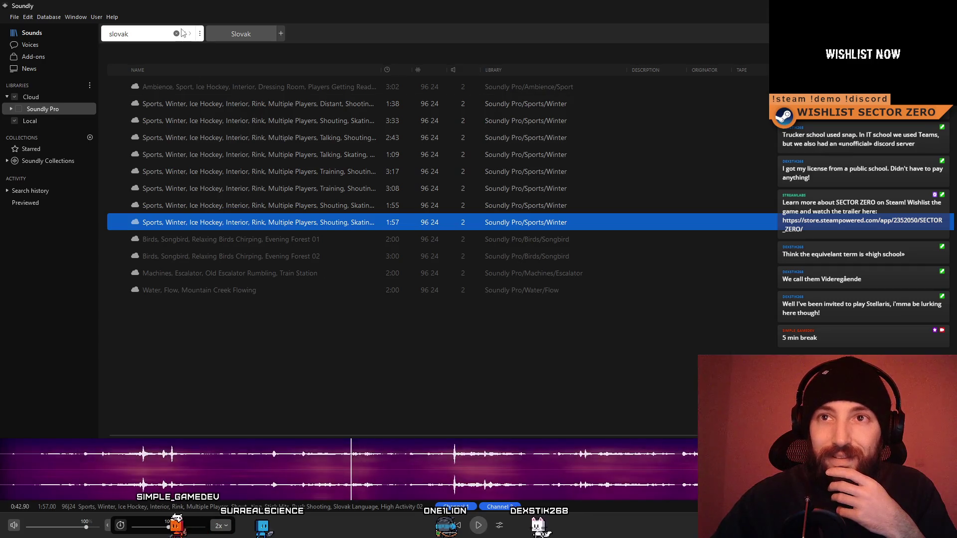
pyautogui.press('BackSpace')
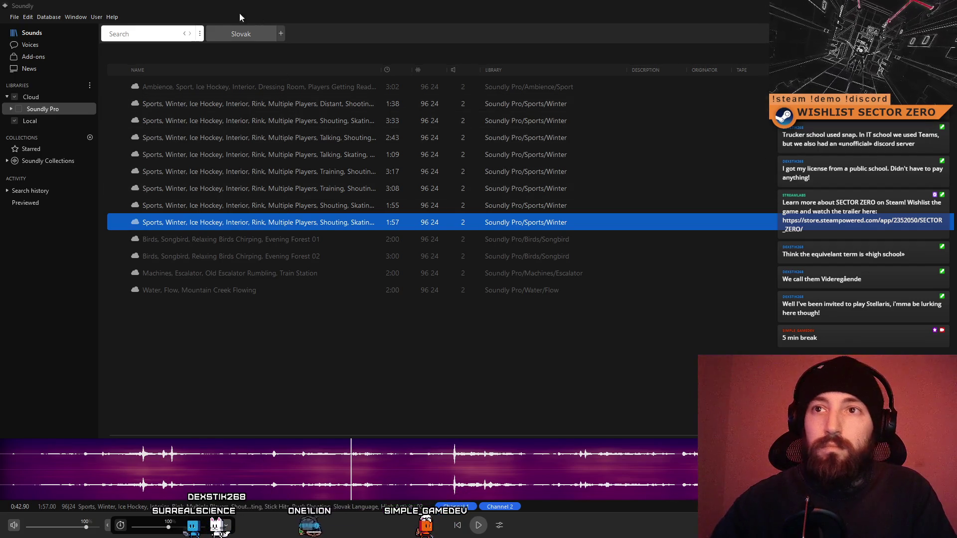
# - Run the Overtone search and preview waterphone, Horn Rise, Jaw Harp, Chains and drum roll results
pyautogui.click(190, 38)
pyautogui.click(231, 89)
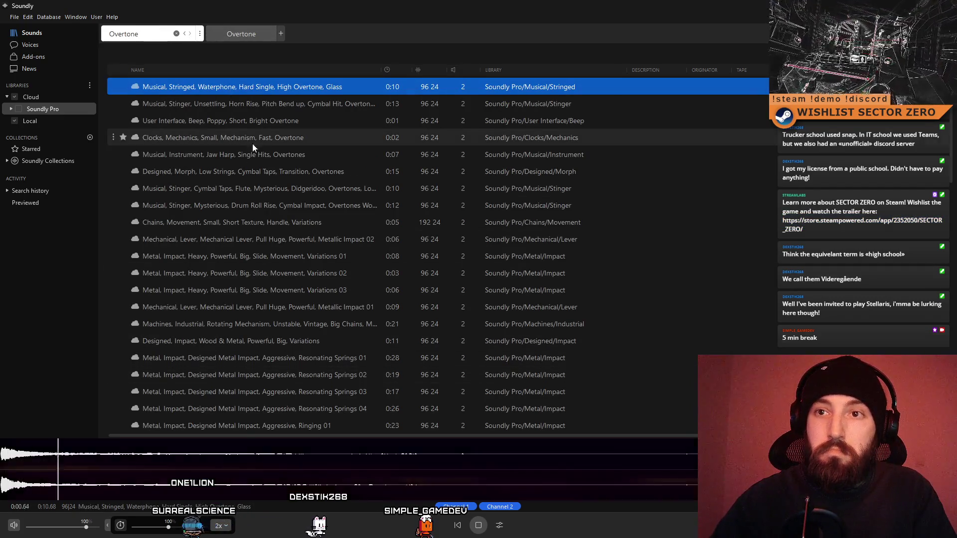
pyautogui.click(248, 108)
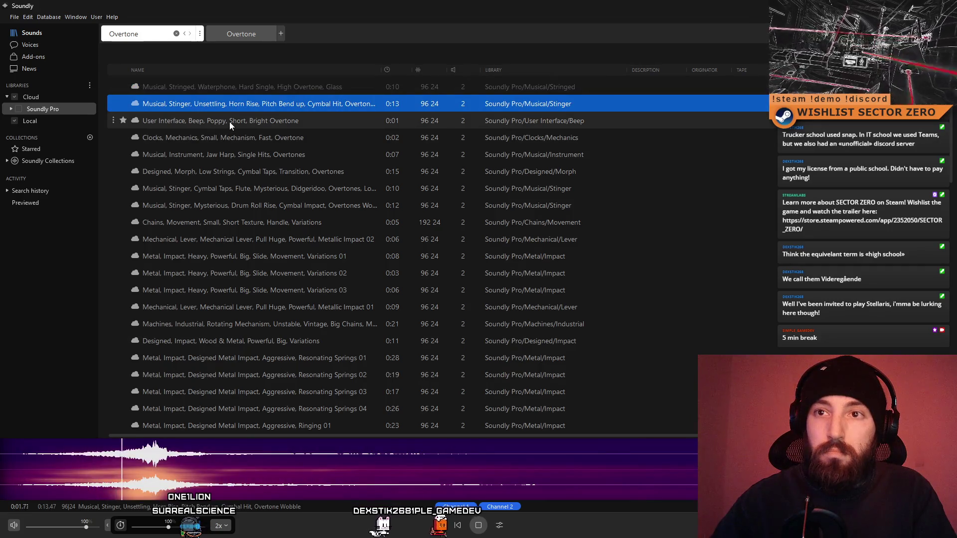
pyautogui.click(230, 121)
pyautogui.click(229, 142)
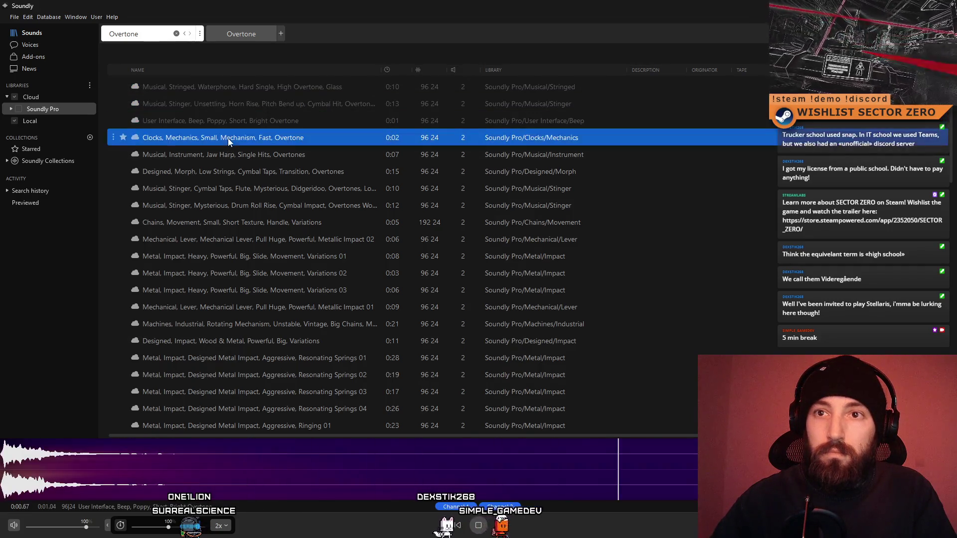
pyautogui.click(228, 155)
pyautogui.click(224, 172)
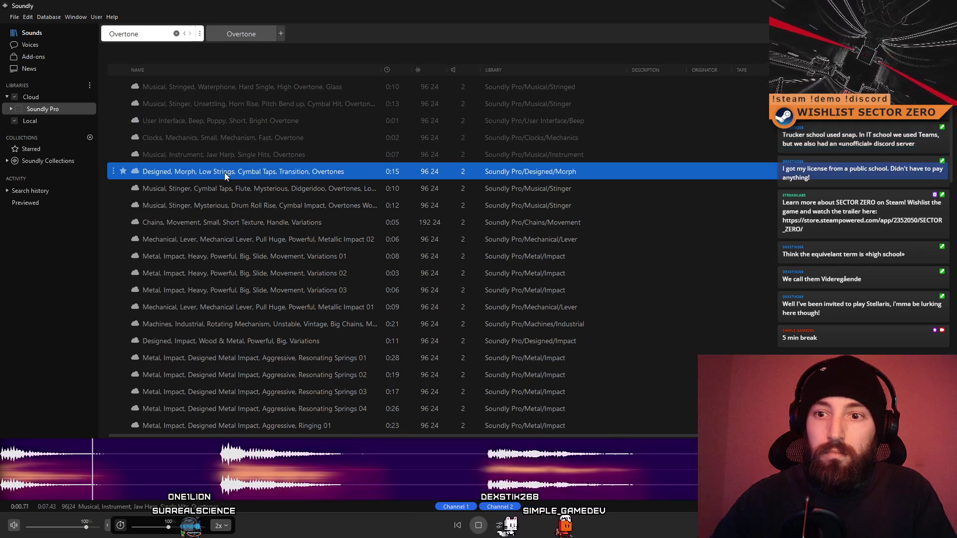
pyautogui.click(228, 222)
pyautogui.click(220, 199)
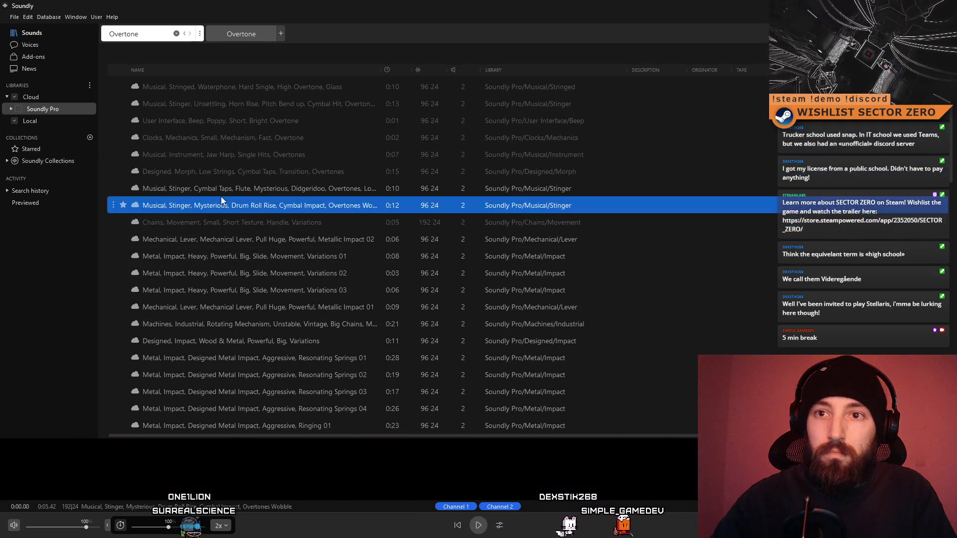
# - Replay several stingers, preview Mechanical Lever and Designed Impact Wood & Metal, then stop playback
pyautogui.click(225, 191)
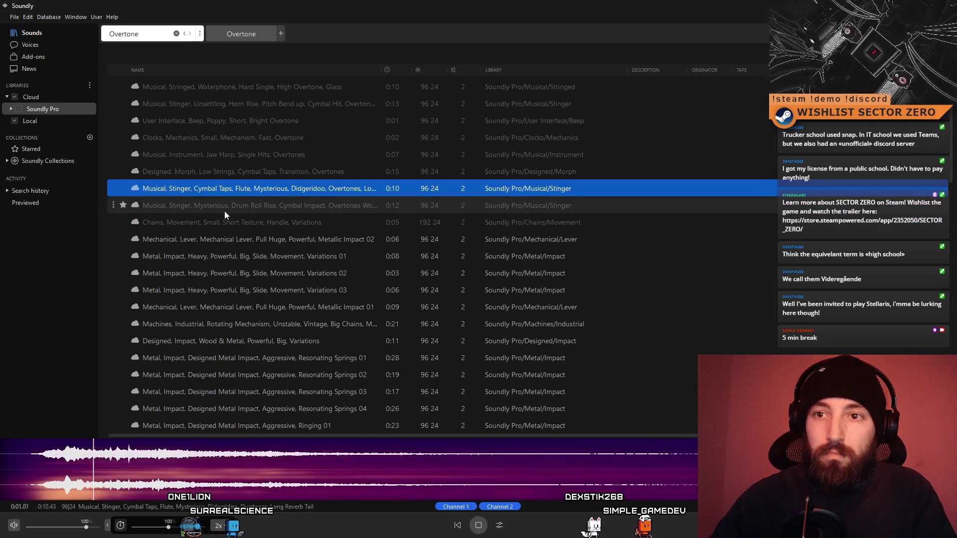
pyautogui.click(225, 238)
pyautogui.click(230, 225)
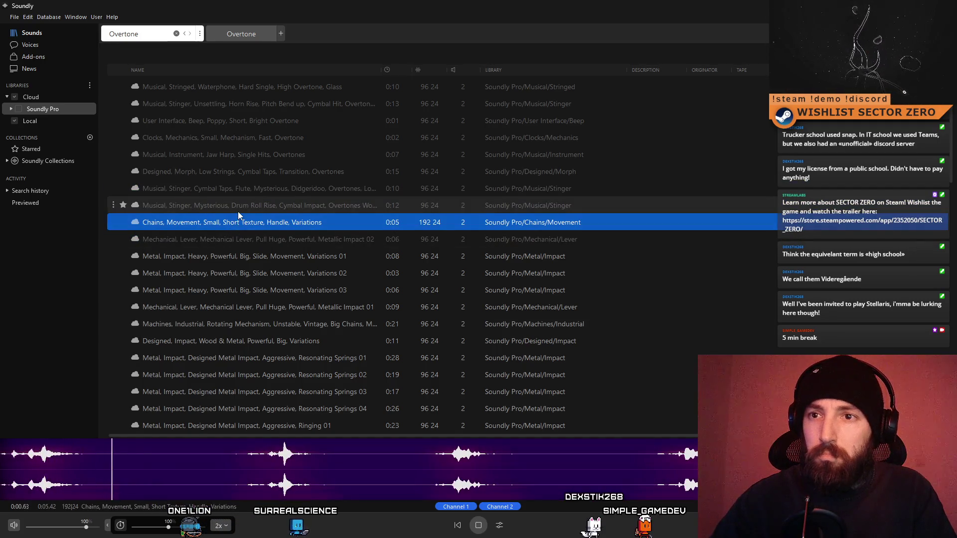
pyautogui.click(238, 212)
pyautogui.click(242, 189)
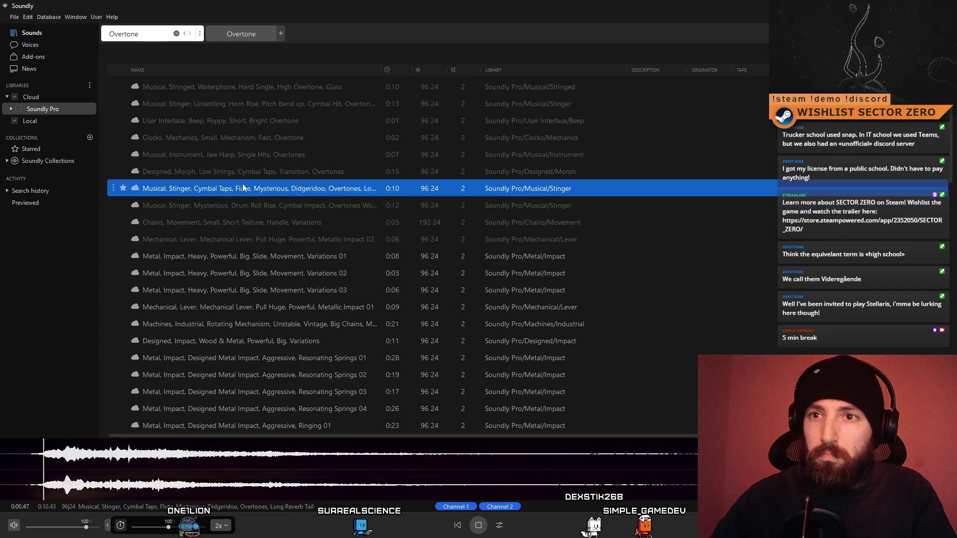
pyautogui.click(244, 176)
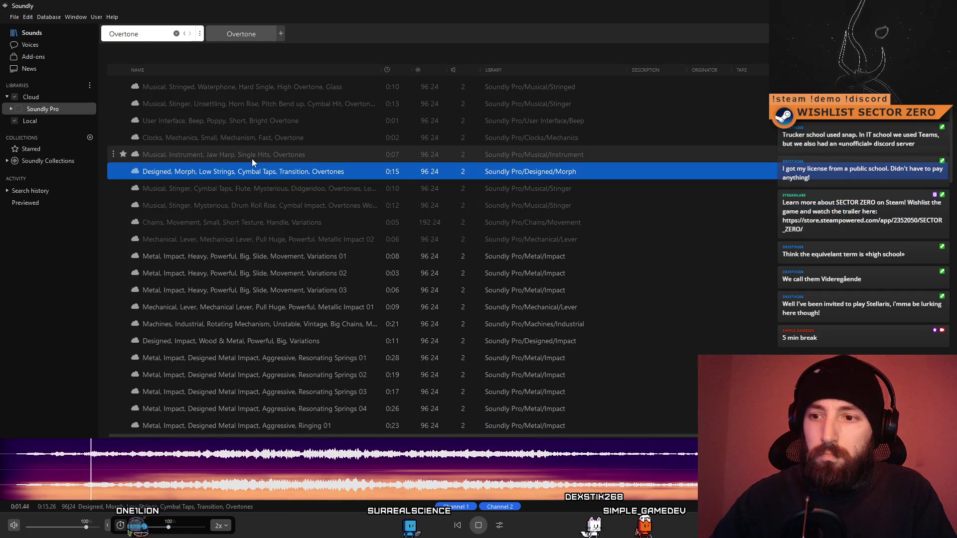
pyautogui.click(254, 307)
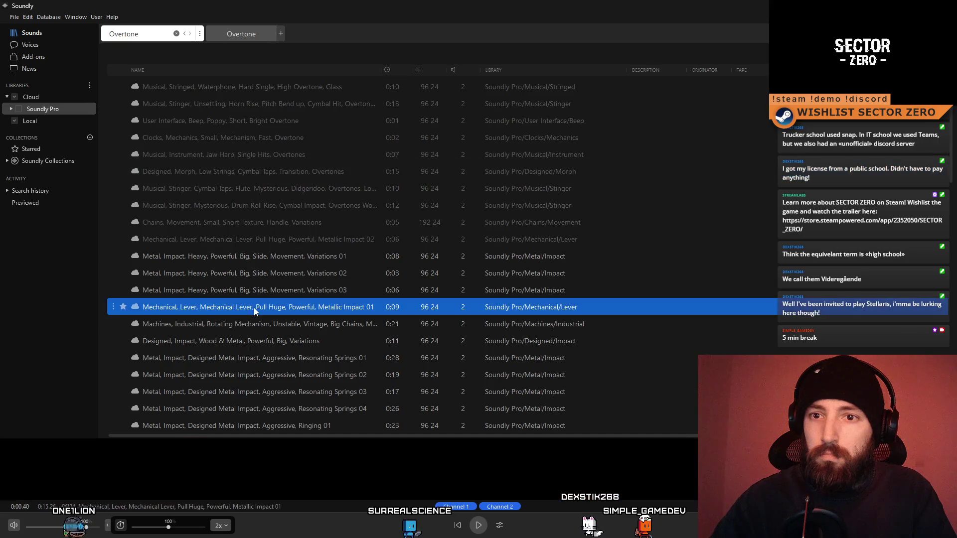
pyautogui.click(263, 338)
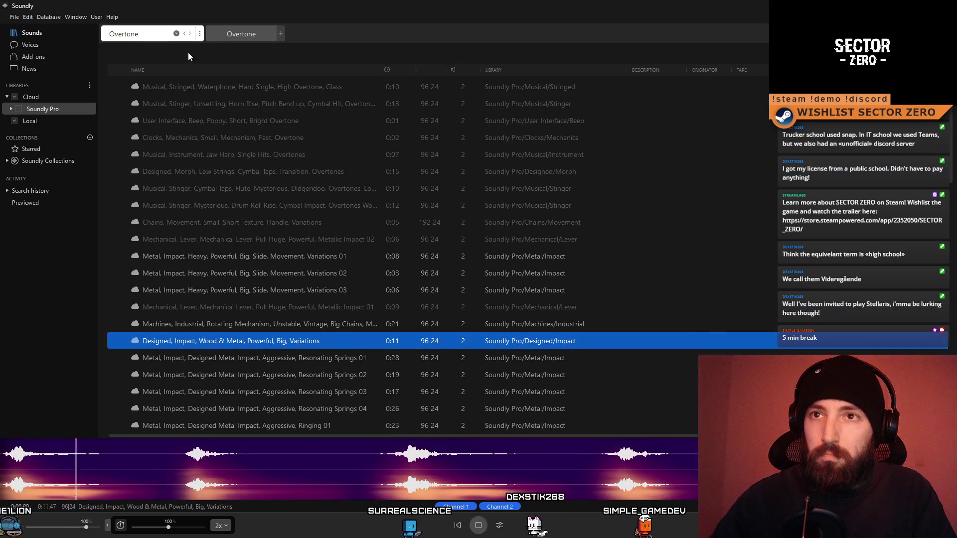
pyautogui.press('space')
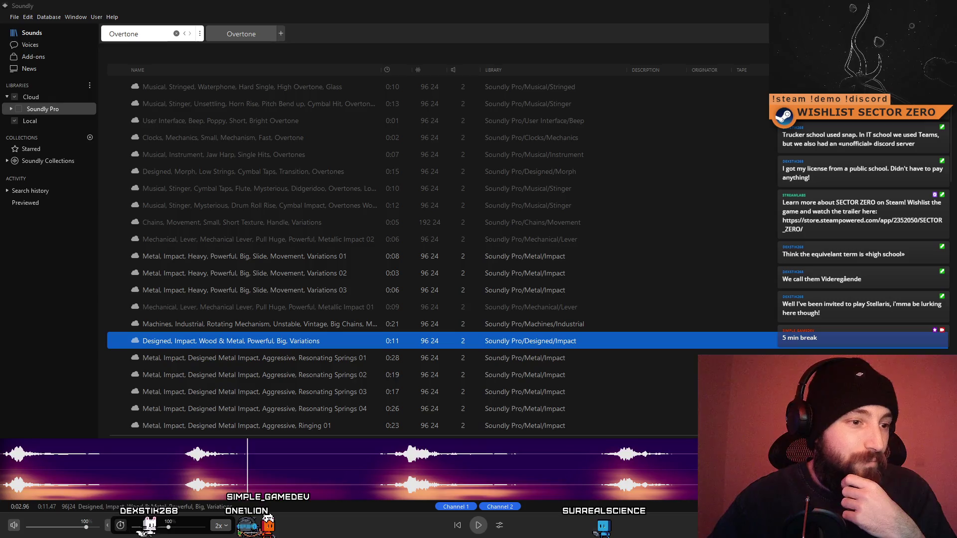
# - Switch to the Freesound 'fujara' search results in the browser
pyautogui.hotkey('alt', 'Tab')
pyautogui.scroll(2, 451, 150)
pyautogui.scroll(-2, 497, 170)
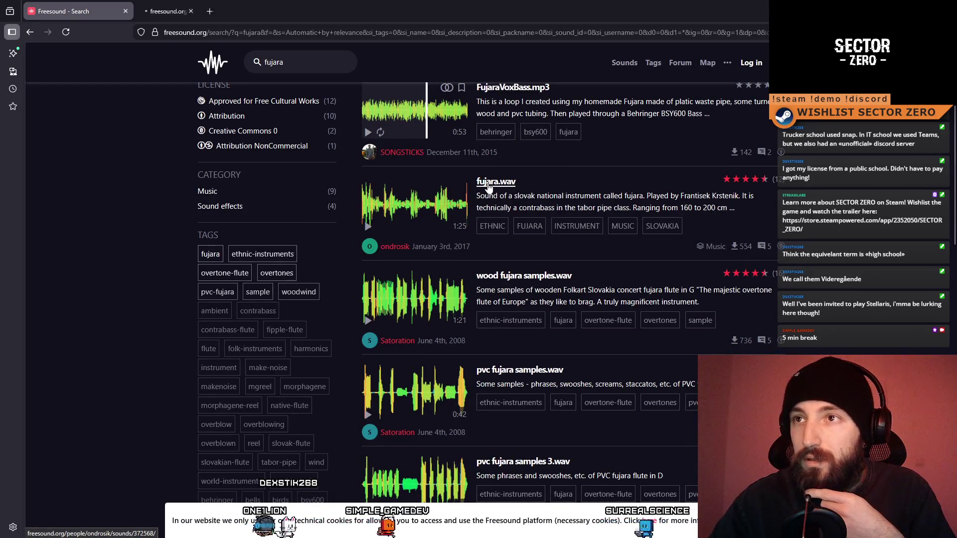
# - Open the fujara.wav page in a new tab, look it over, and return to the results
pyautogui.middleClick(492, 186)
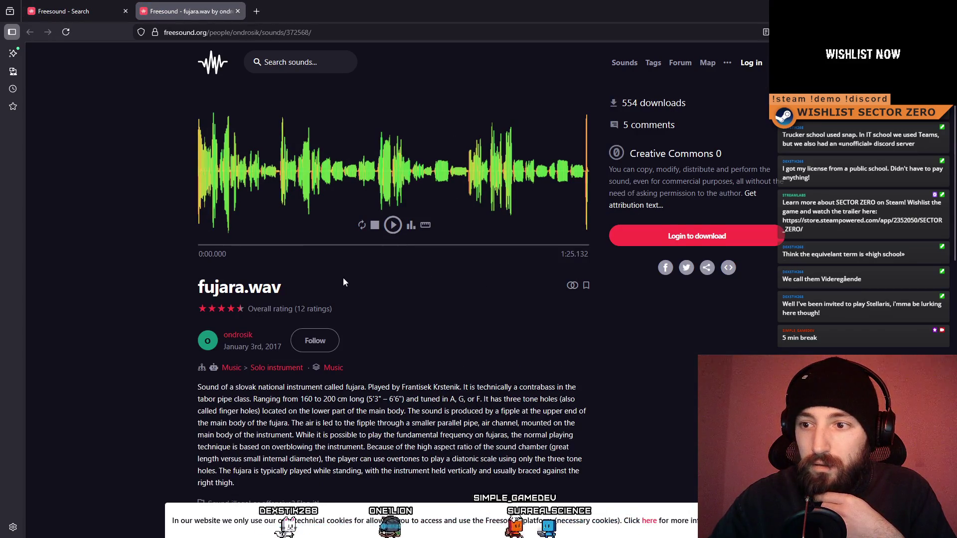
pyautogui.scroll(-3, 343, 279)
pyautogui.scroll(-4, 344, 279)
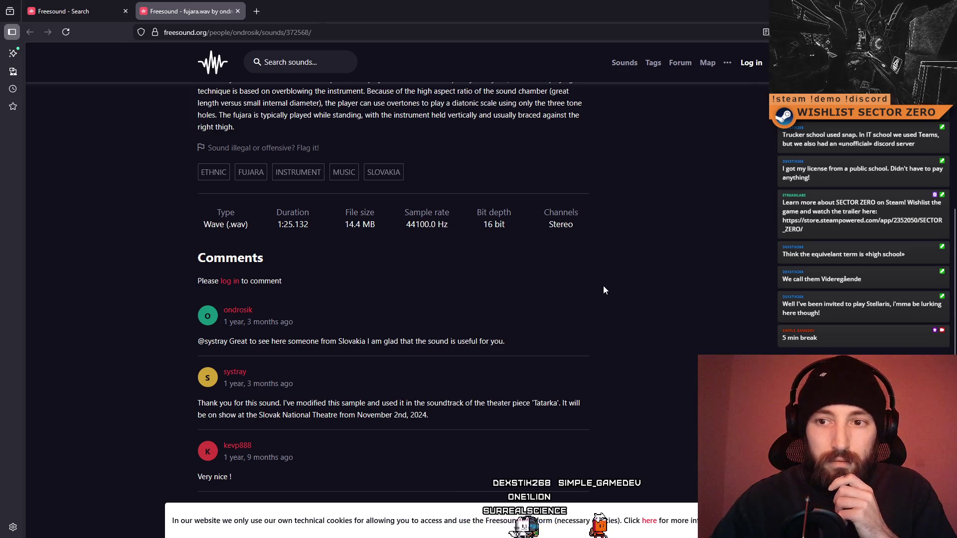
pyautogui.scroll(7, 603, 287)
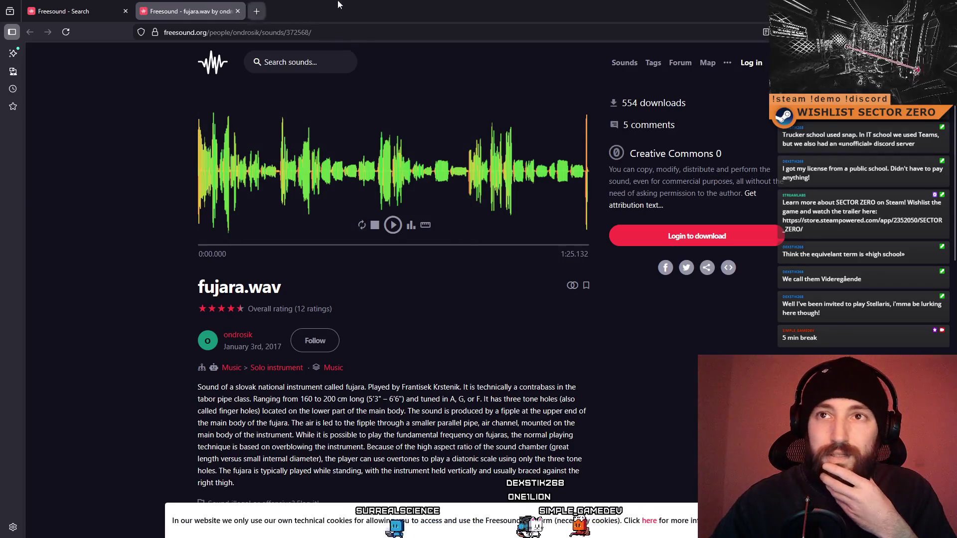
pyautogui.click(66, 5)
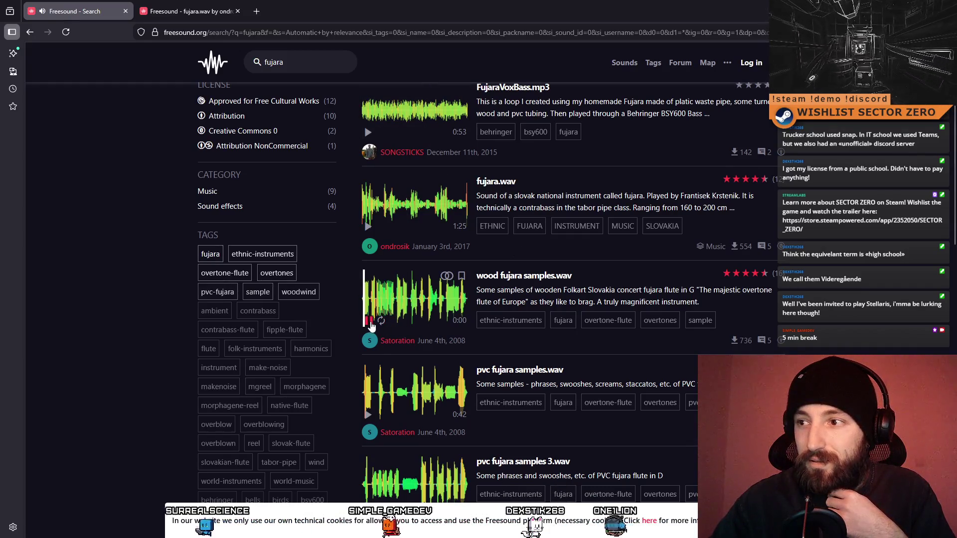
# - Preview the wood fujara samples, pvc fujara samples and The Fujara 2 Morphagene reel
pyautogui.click(389, 303)
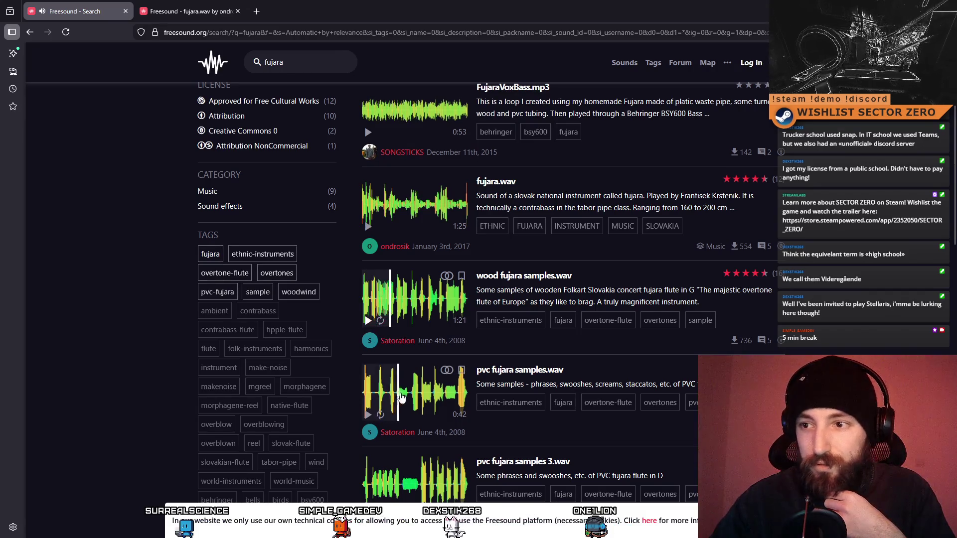
pyautogui.click(411, 388)
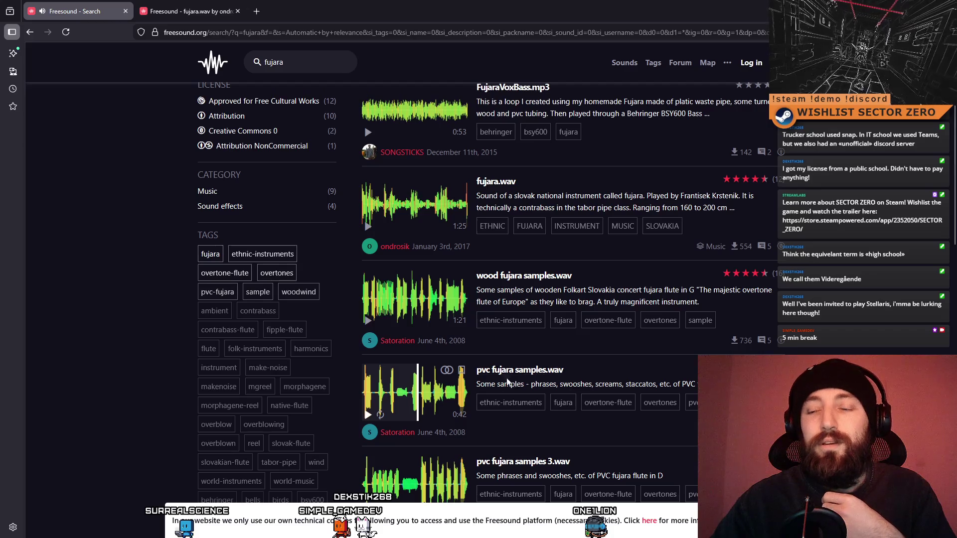
pyautogui.scroll(-2, 455, 394)
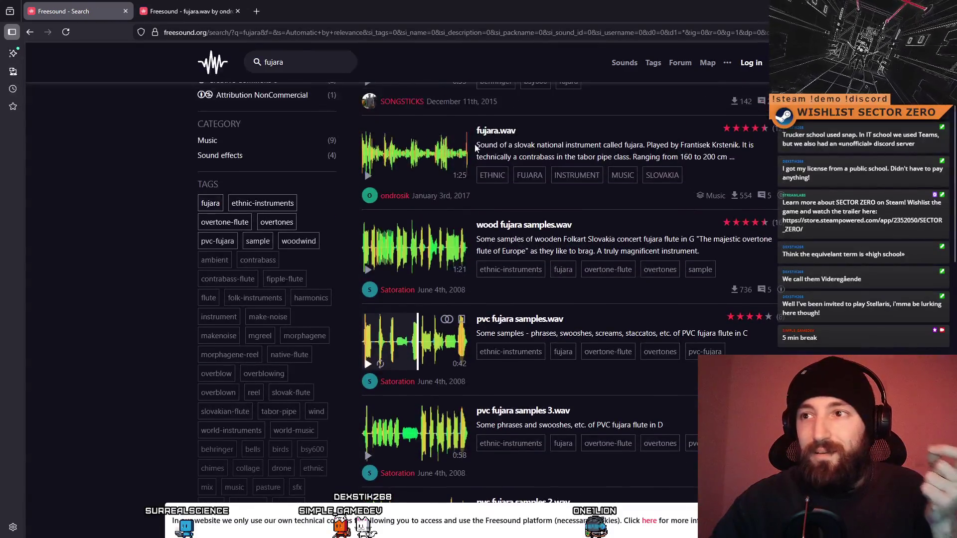
pyautogui.scroll(-5, 424, 157)
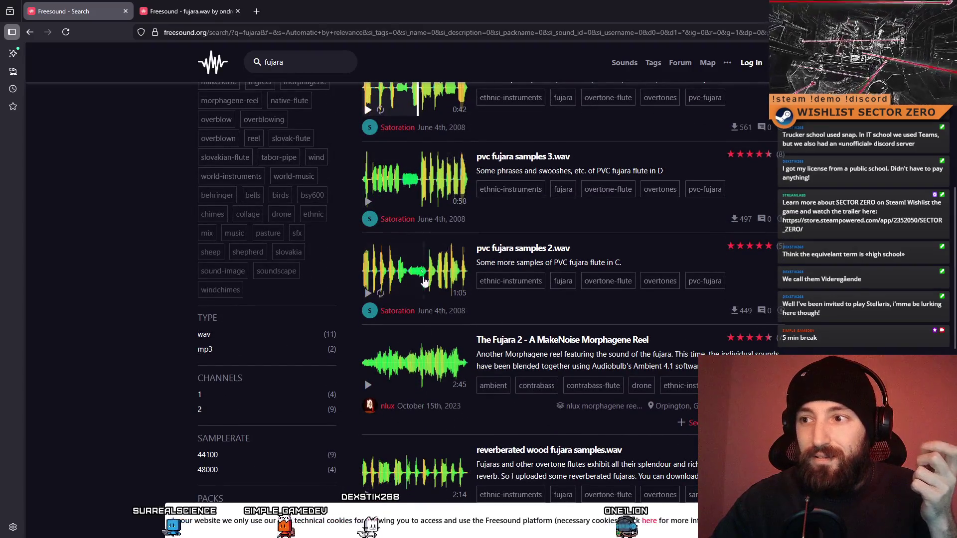
pyautogui.click(390, 371)
pyautogui.scroll(5, 390, 372)
pyautogui.click(390, 247)
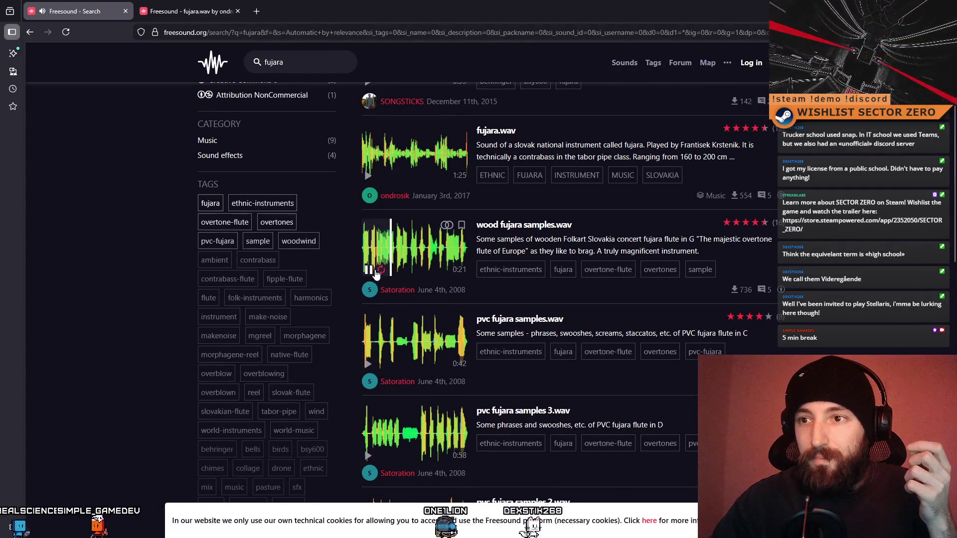
# - Play fujara.wav from the beginning, stop its preview, and return to Soundly
pyautogui.click(407, 152)
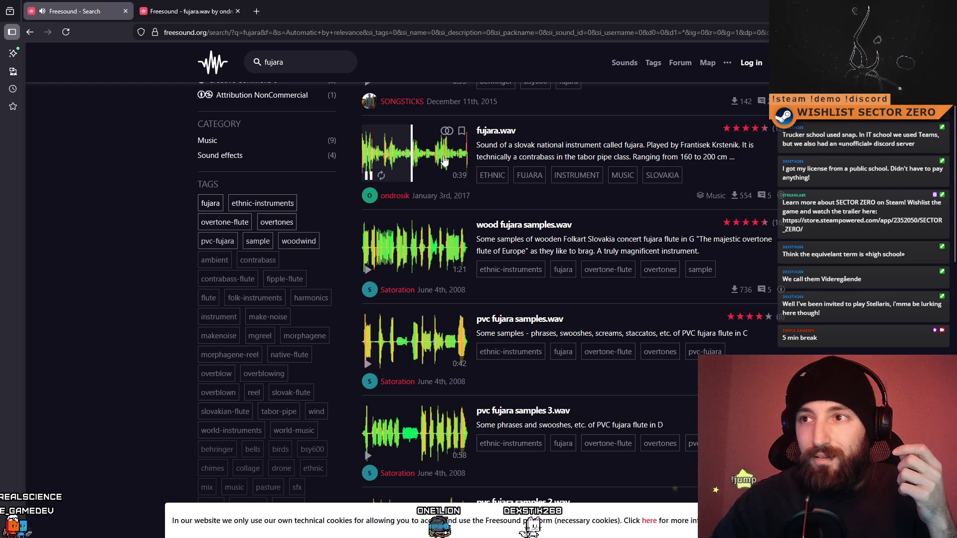
pyautogui.click(365, 158)
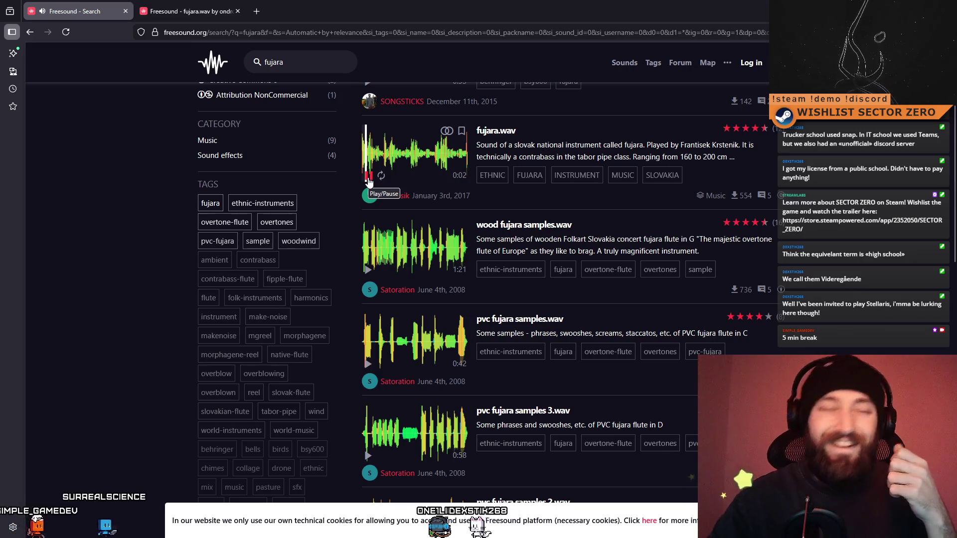
pyautogui.click(368, 177)
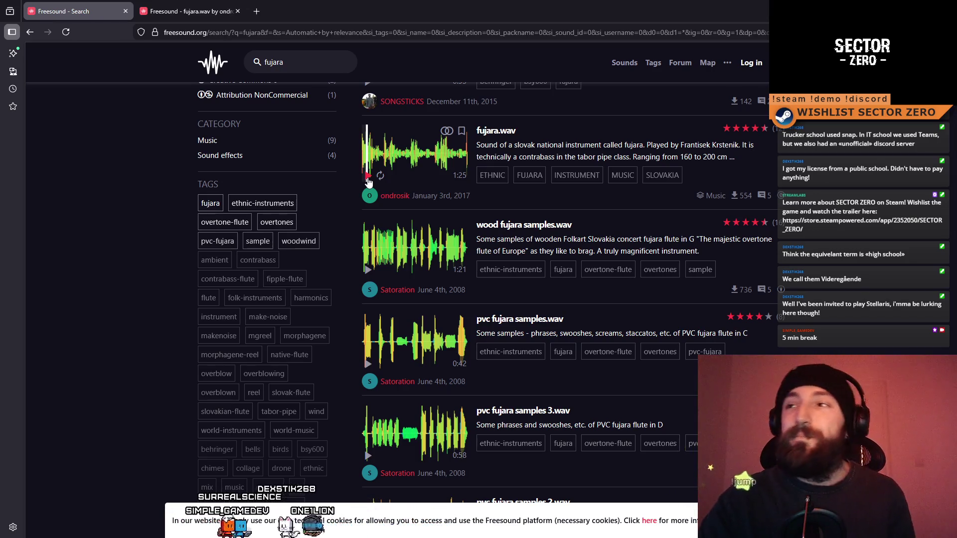
pyautogui.hotkey('alt', 'Tab')
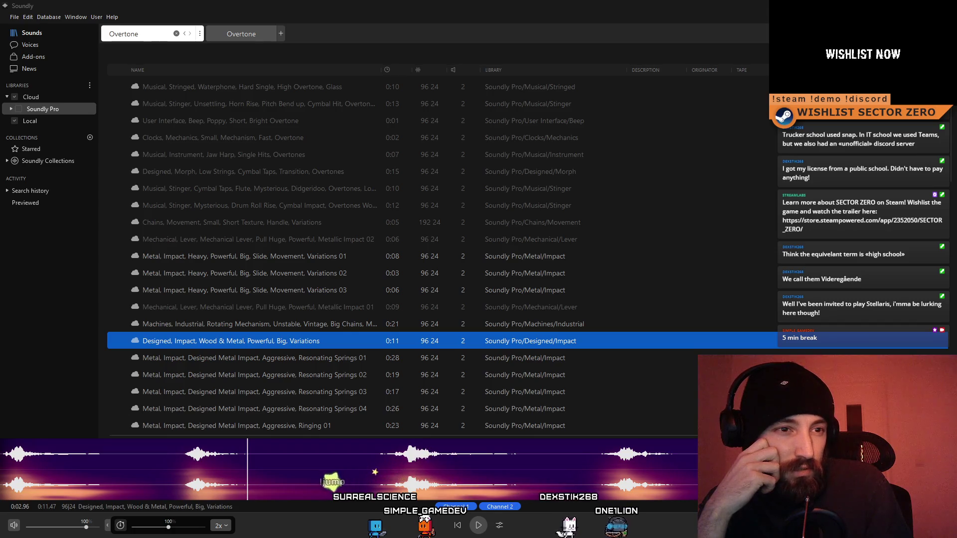
# - Select the existing text in Soundly's search field
pyautogui.hotkey('ctrl', 'f')
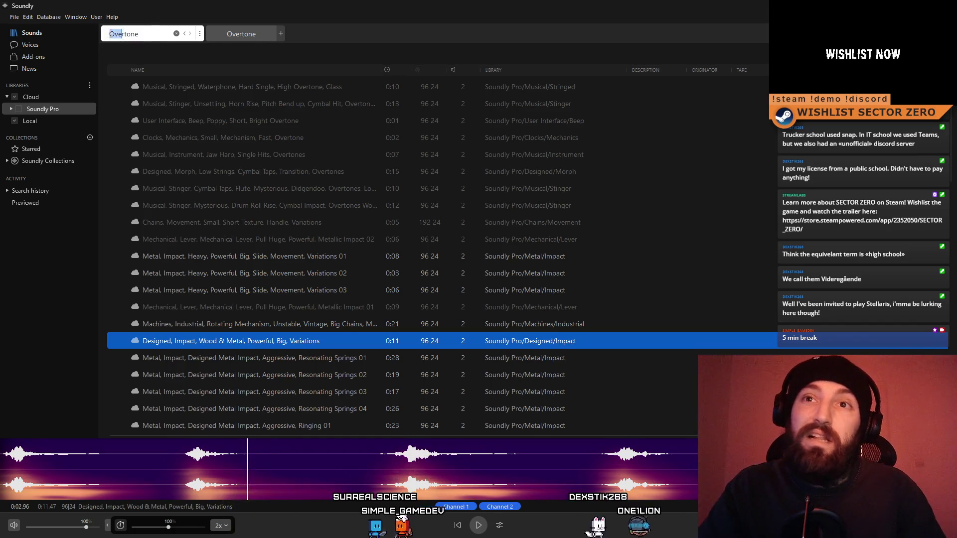
# - Search 'electro swing' and audition the two toy electric ride clips and the sci-fi lightsaber swing
pyautogui.write('electr')
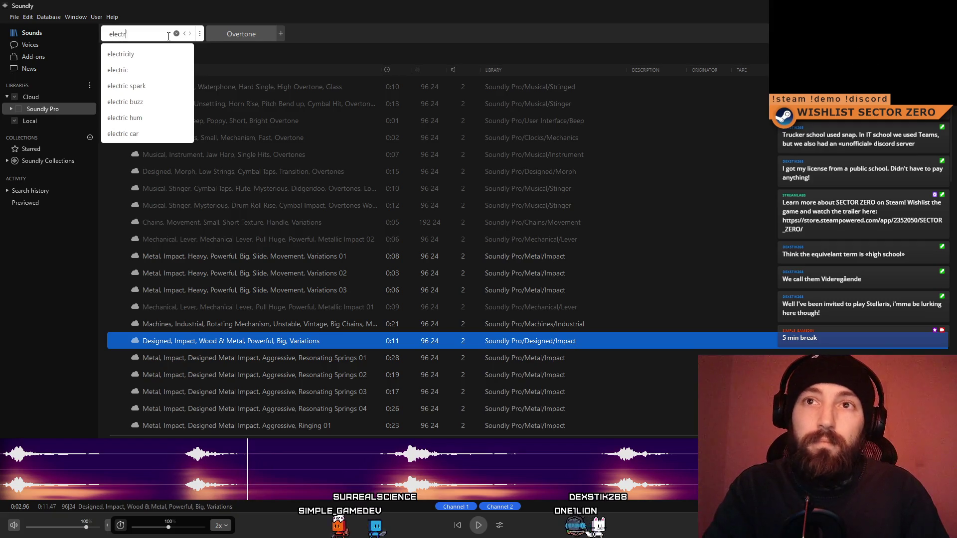
pyautogui.write('o swing')
pyautogui.press('Return')
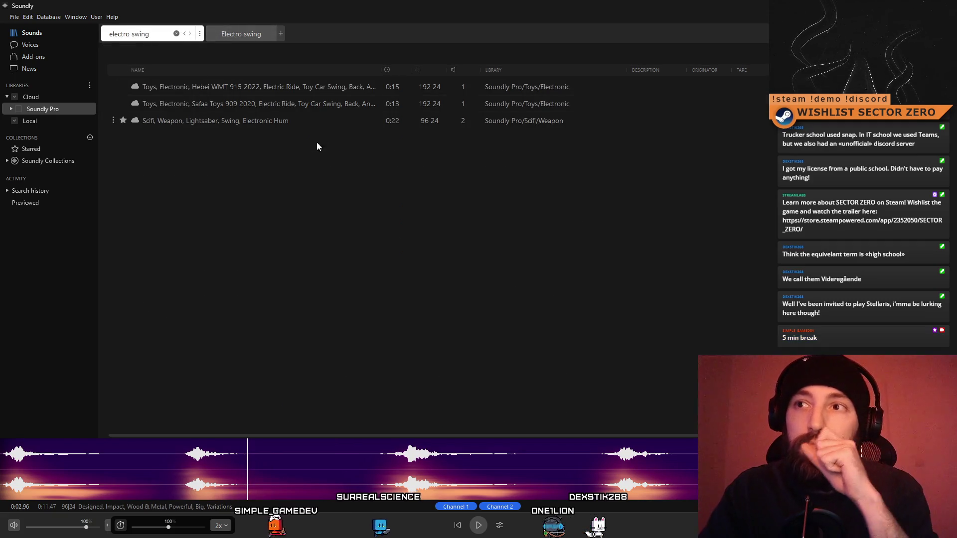
pyautogui.click(261, 89)
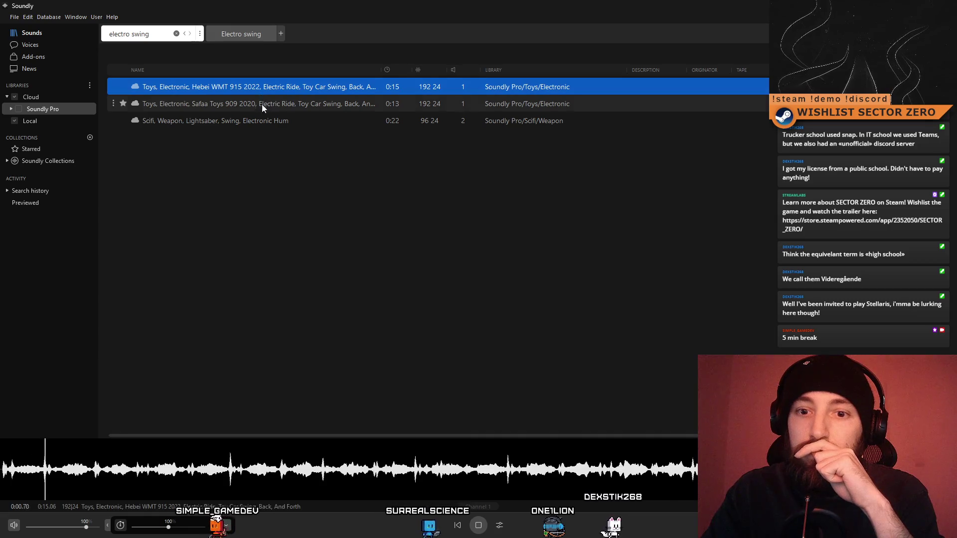
pyautogui.click(317, 450)
pyautogui.click(248, 113)
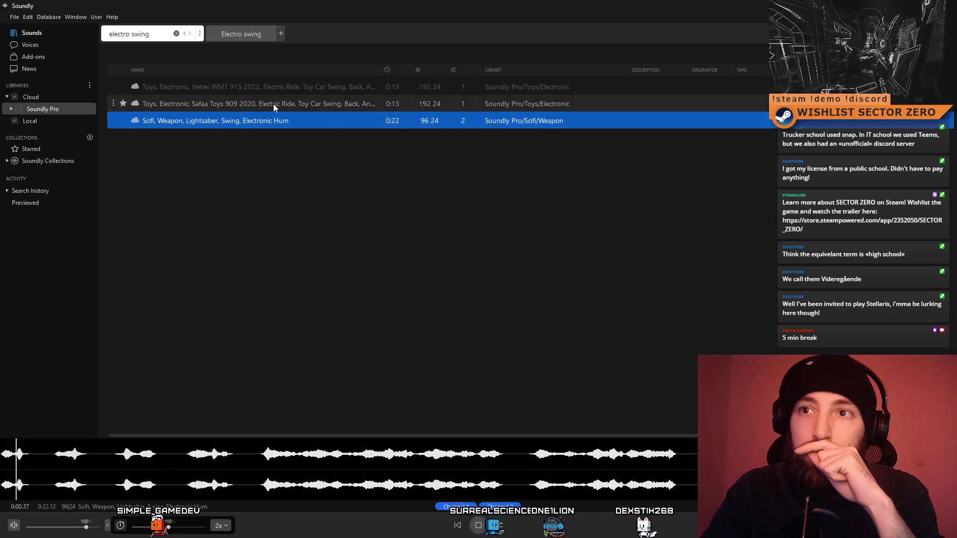
pyautogui.click(273, 103)
pyautogui.click(282, 89)
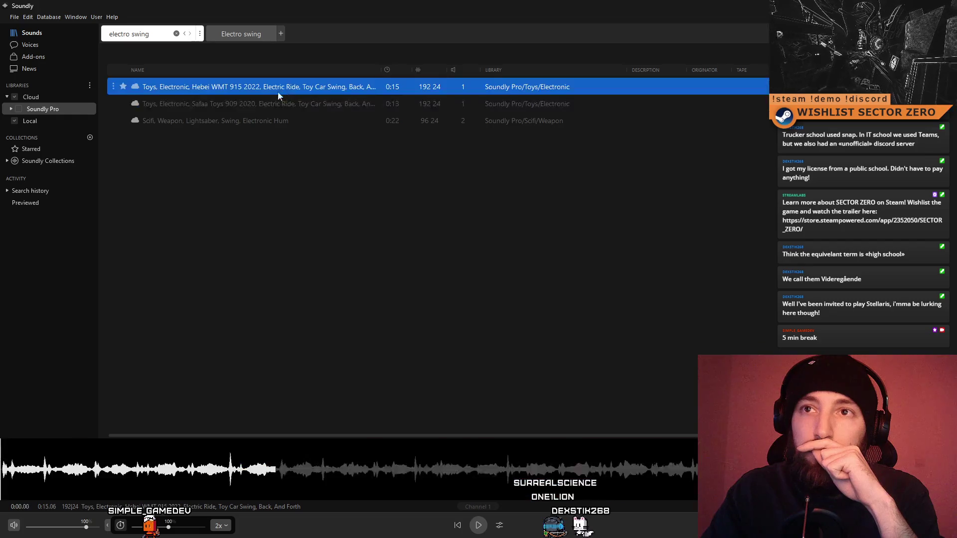
pyautogui.click(244, 117)
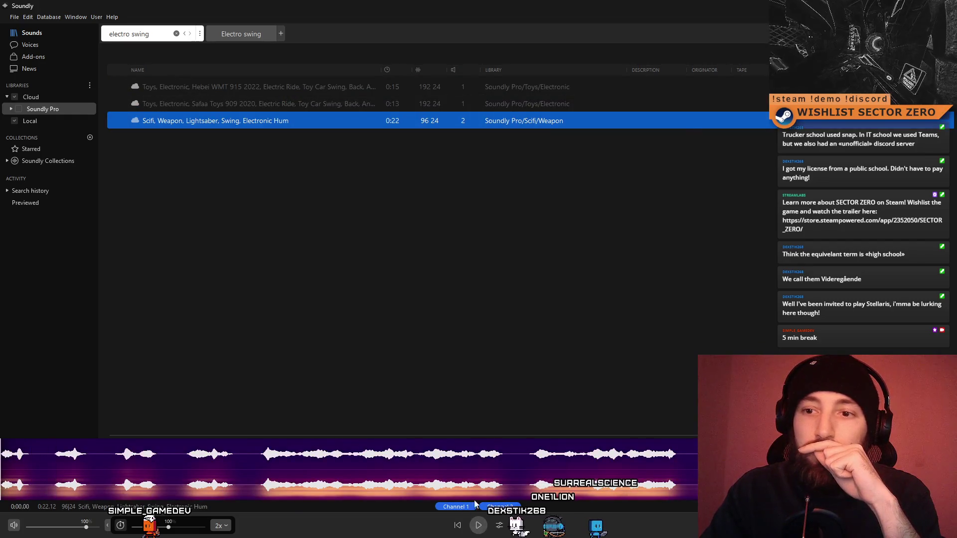
pyautogui.hotkey('alt', 'Tab')
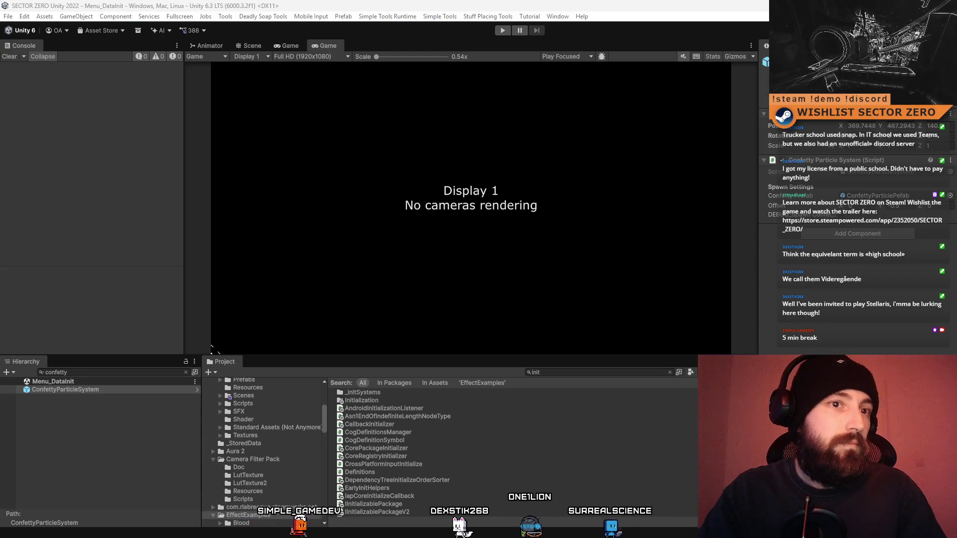
# - On Freesound, search for electro swing sounds and filter the results to Creative Commons 0
pyautogui.hotkey('alt', 'Tab')
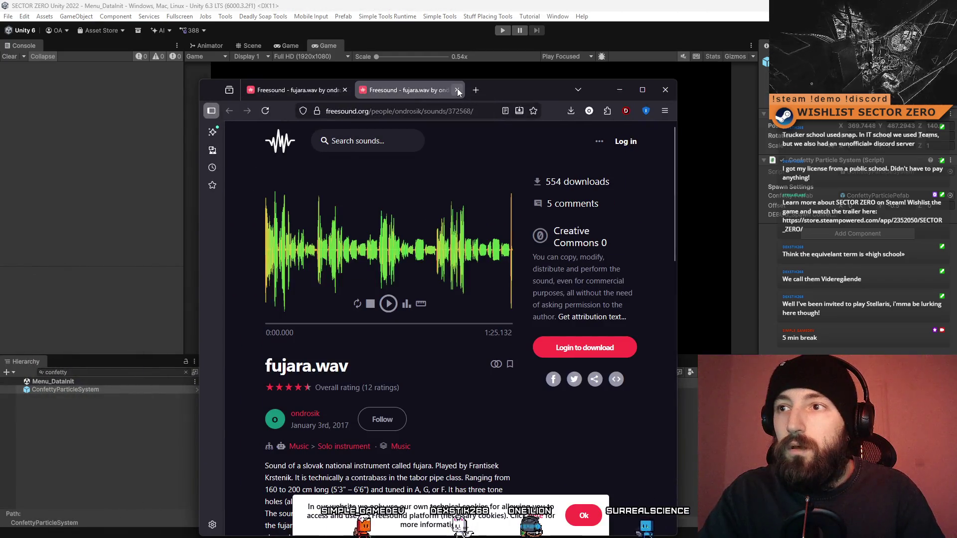
pyautogui.click(351, 93)
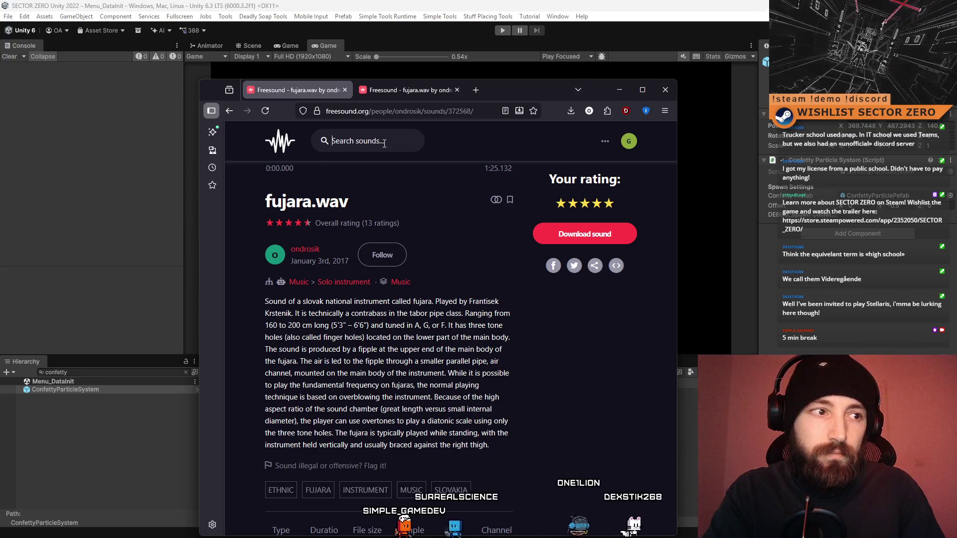
pyautogui.write('electroswin')
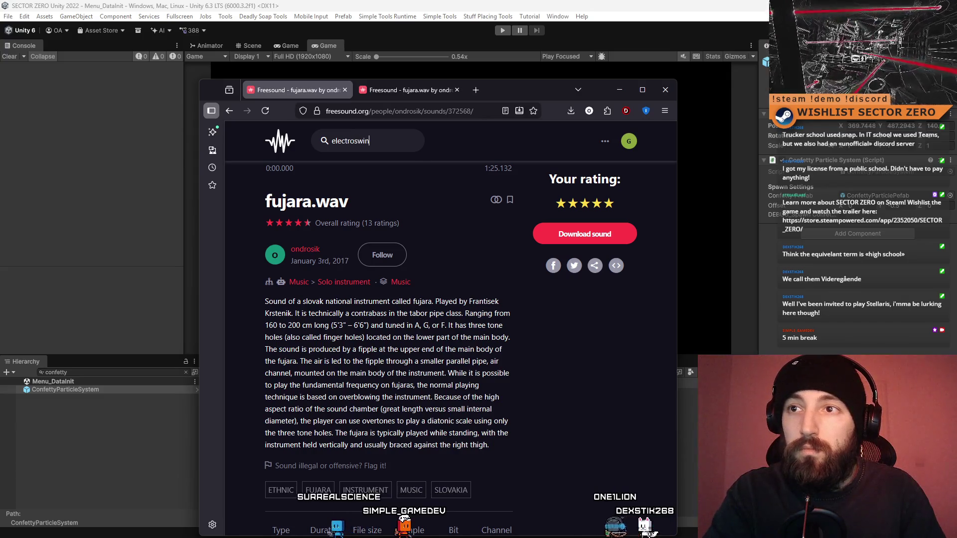
pyautogui.write('g')
pyautogui.press('Return')
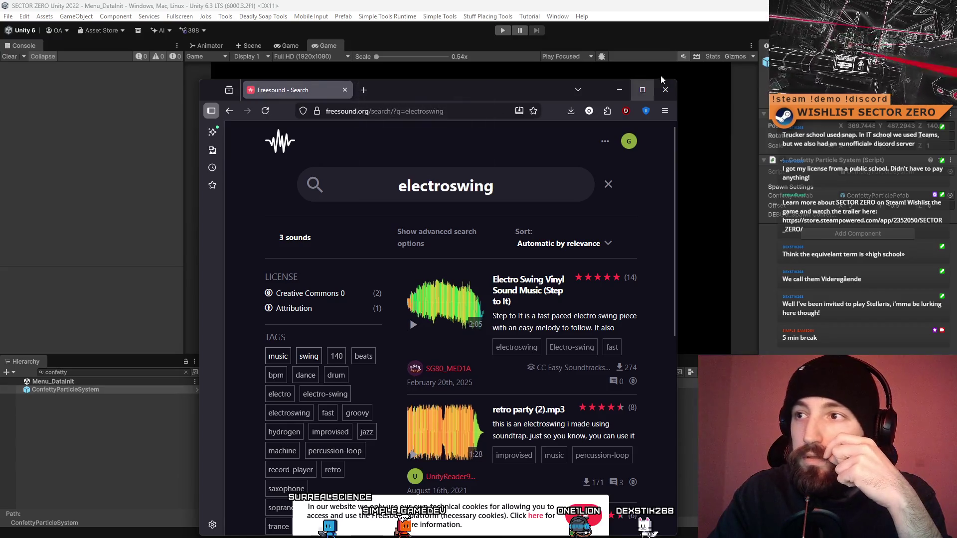
pyautogui.click(643, 89)
pyautogui.click(764, 157)
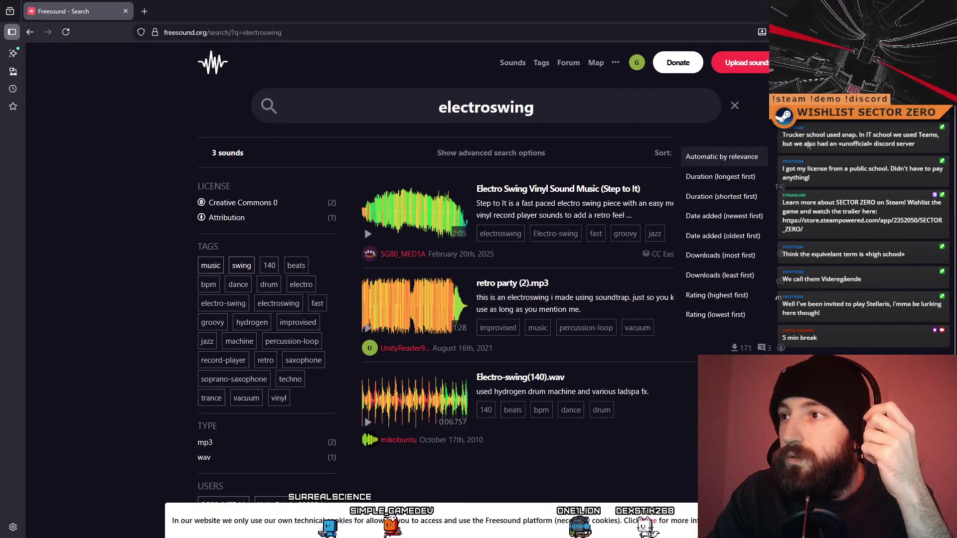
pyautogui.click(606, 148)
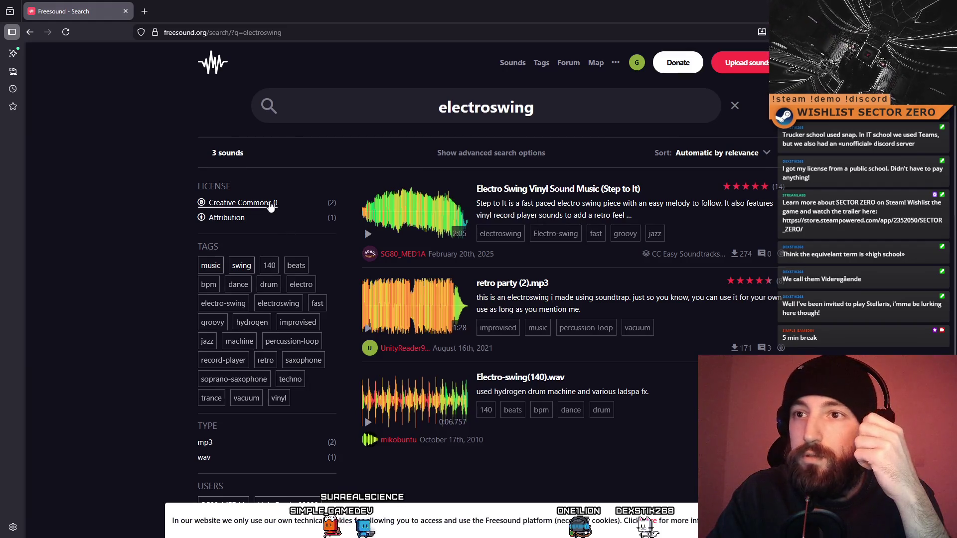
pyautogui.click(272, 203)
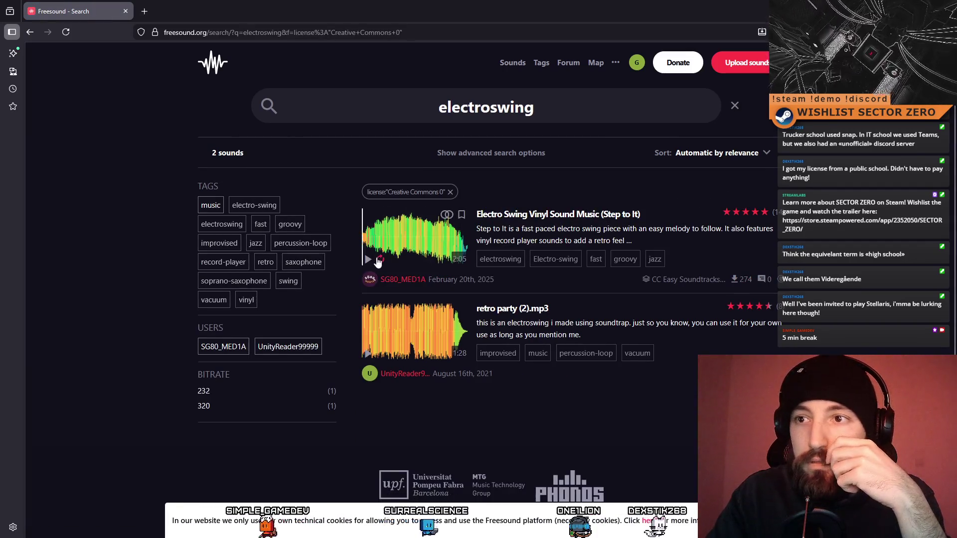
# - Preview Electro Swing Vinyl Sound Music, jumping to about 0:49, 1:28 and 1:42
pyautogui.click(369, 261)
pyautogui.click(386, 235)
pyautogui.click(408, 240)
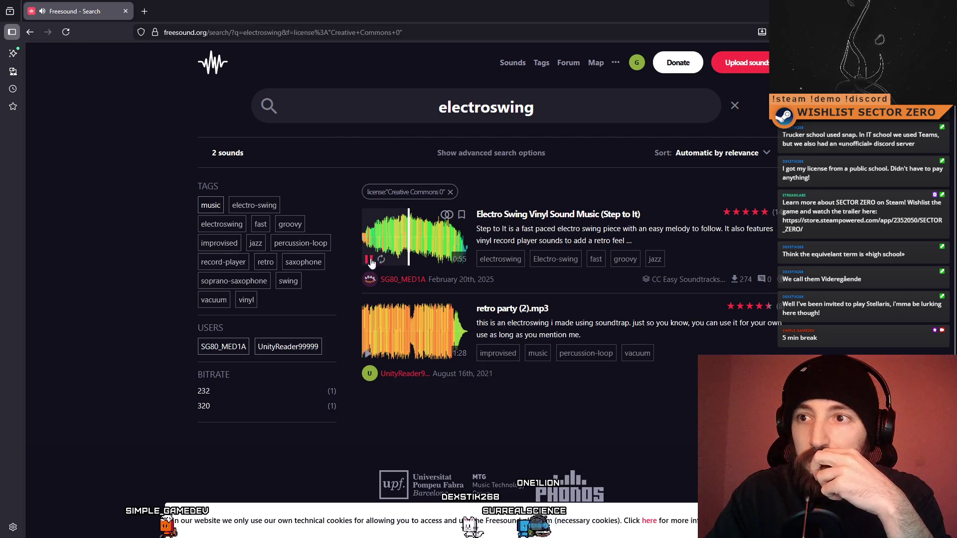
pyautogui.click(427, 239)
pyautogui.click(366, 239)
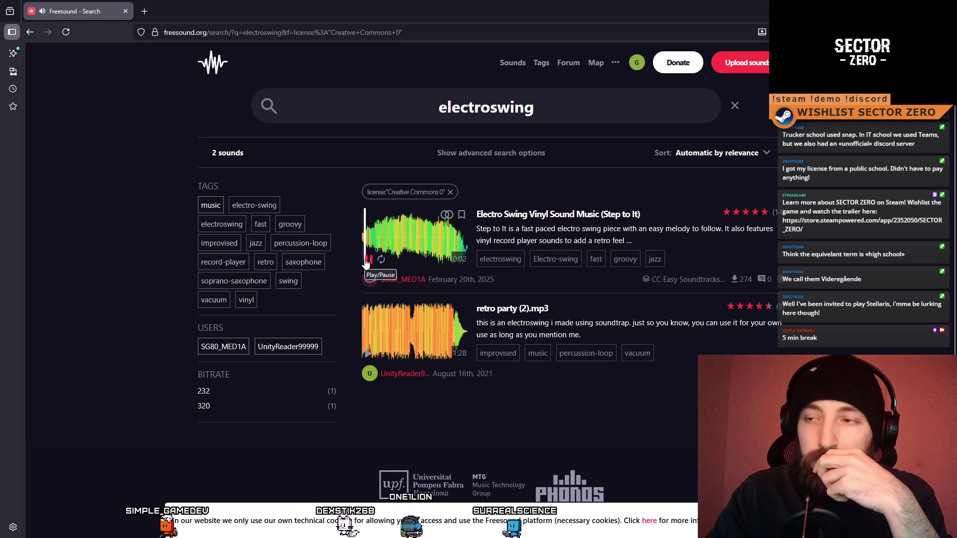
pyautogui.click(437, 242)
pyautogui.click(404, 233)
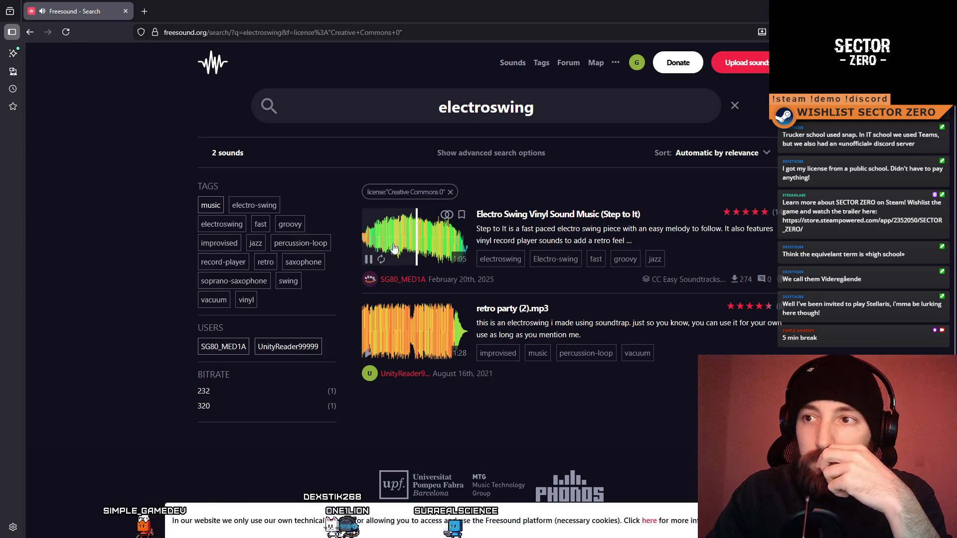
pyautogui.click(448, 235)
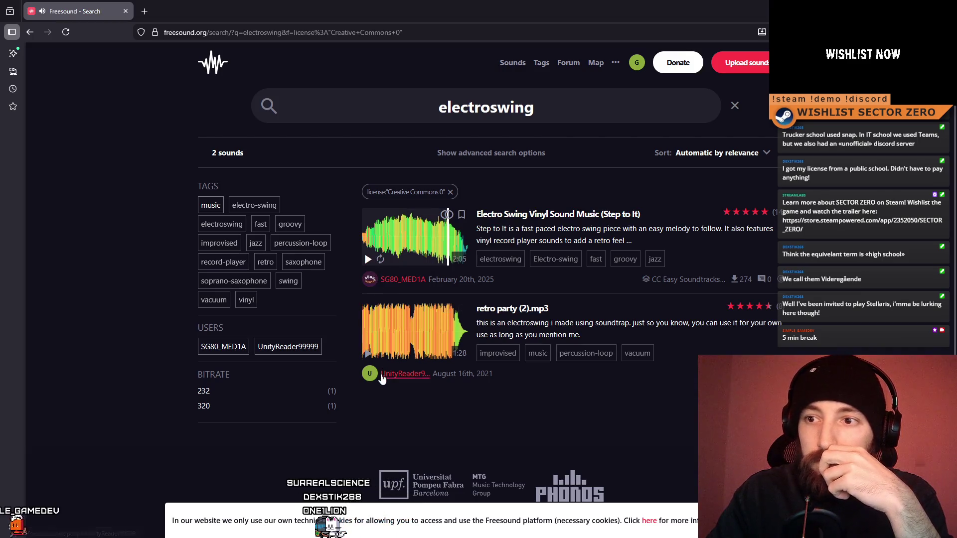
# - Preview the retro party track at about 1:28, then stop the Electro Swing preview
pyautogui.click(368, 354)
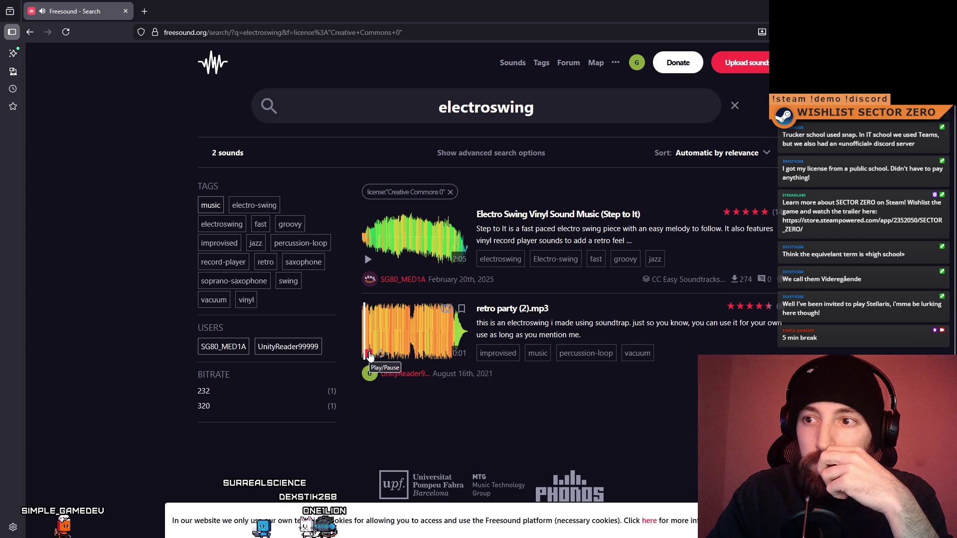
pyautogui.click(405, 332)
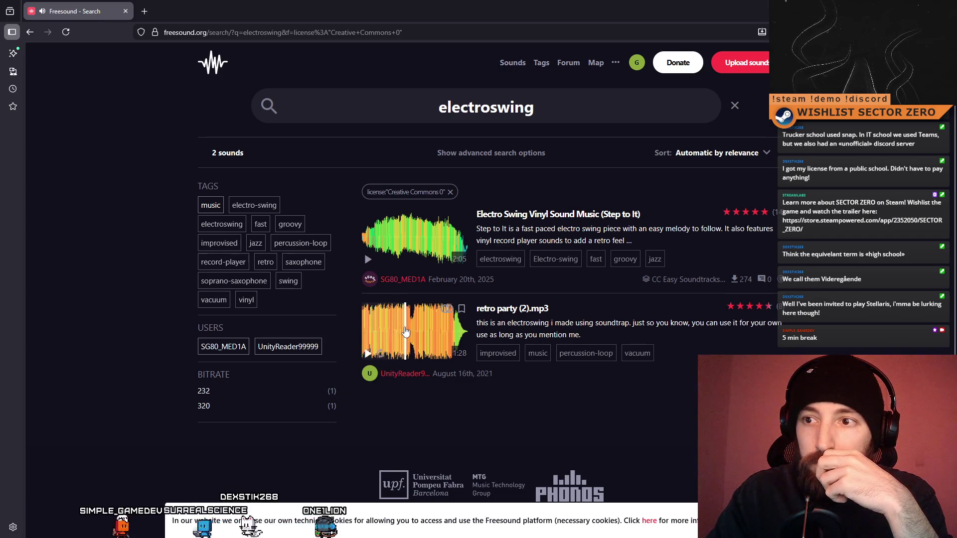
pyautogui.click(368, 354)
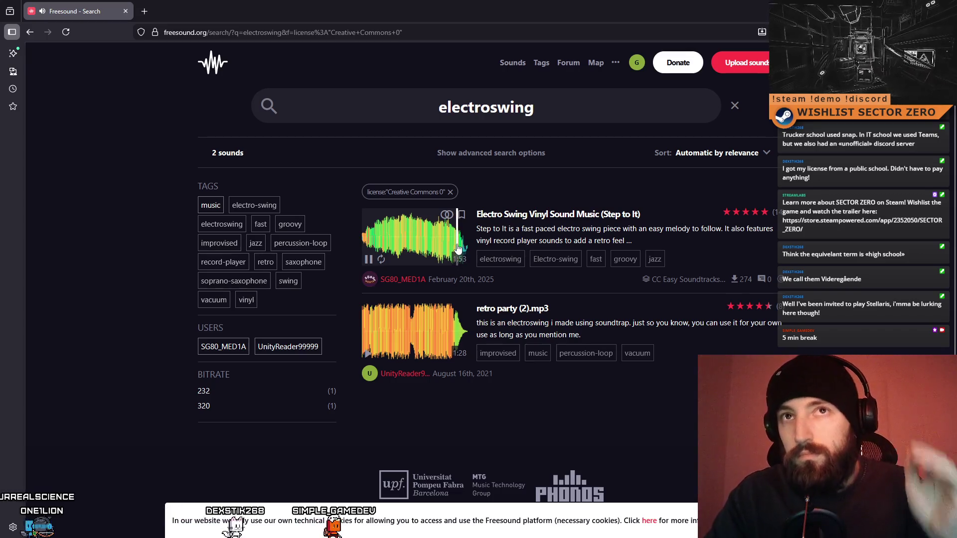
pyautogui.click(371, 262)
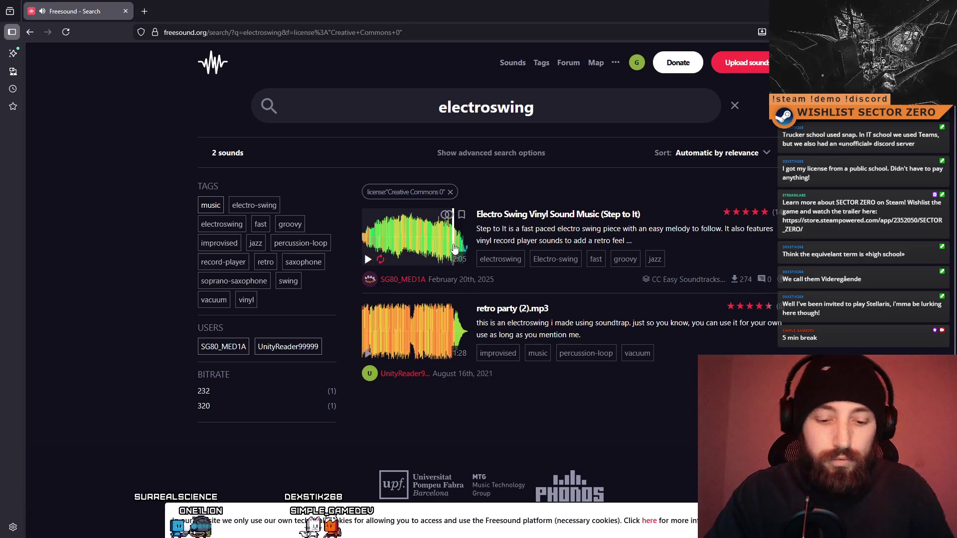
pyautogui.click(369, 260)
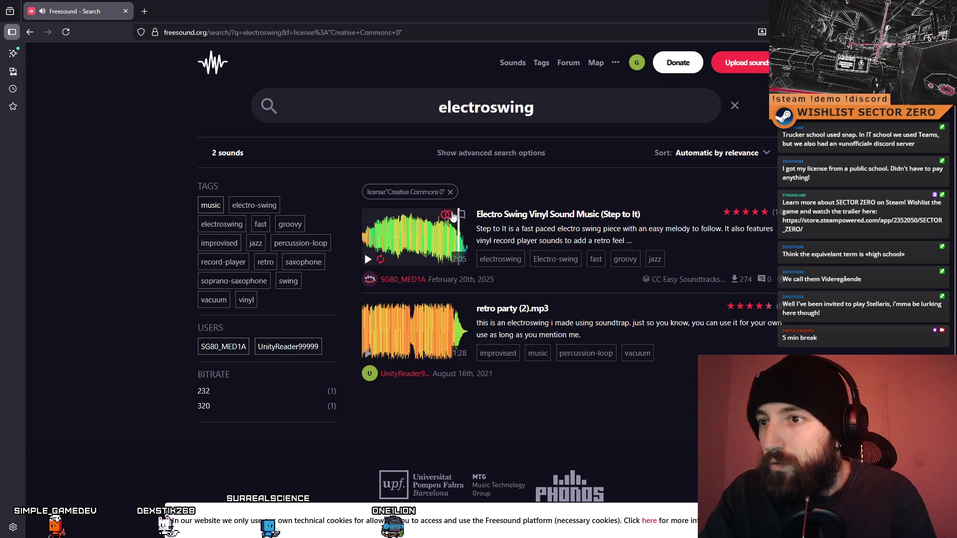
# - Open the Electro Swing Vinyl Sound Music (Step to It) page, rate it five stars, and download it
pyautogui.click(513, 214)
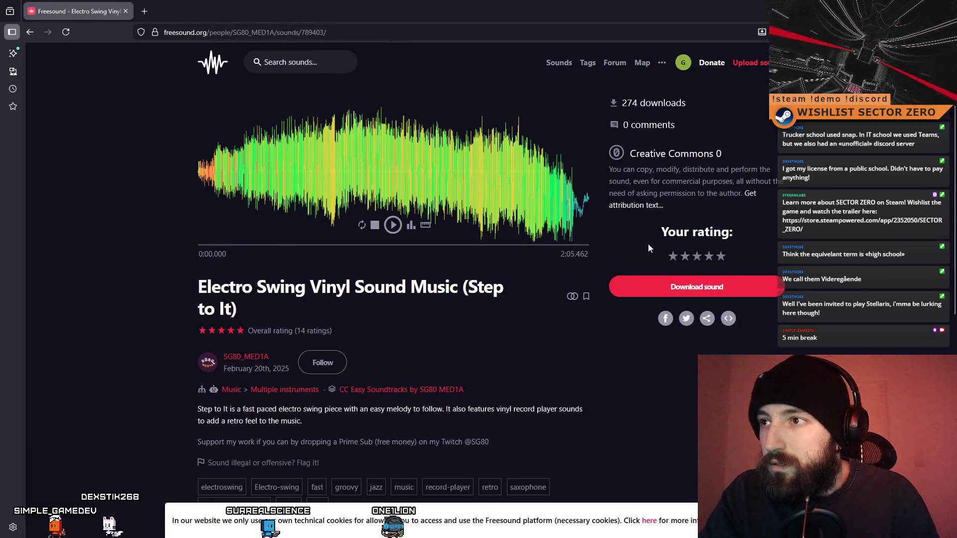
pyautogui.scroll(-3, 469, 260)
pyautogui.scroll(-3, 515, 268)
pyautogui.scroll(1, 515, 268)
pyautogui.scroll(5, 514, 269)
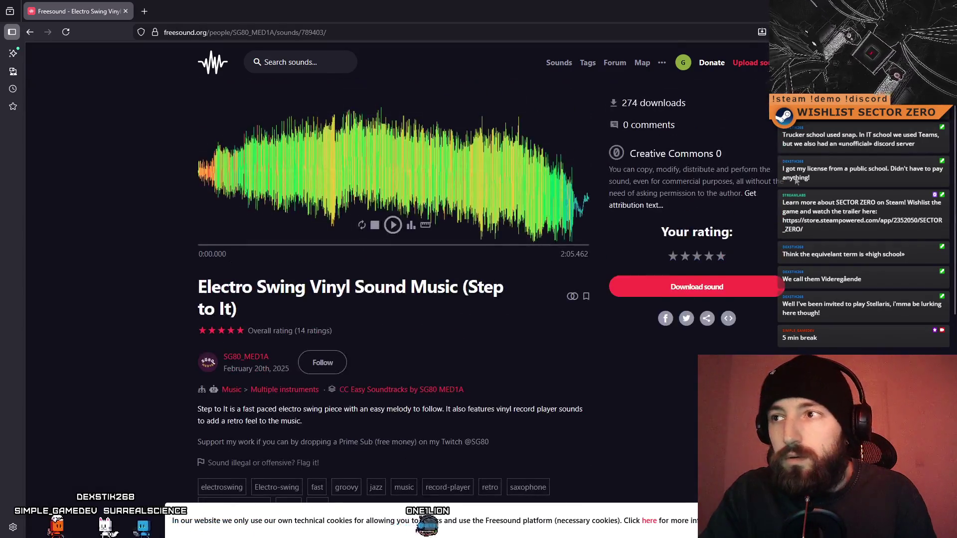
pyautogui.click(720, 256)
pyautogui.click(707, 293)
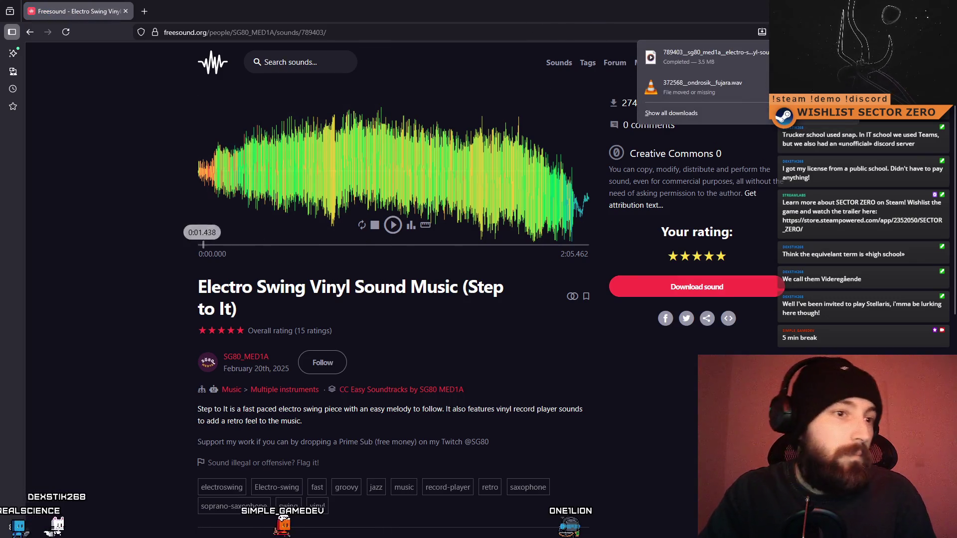
pyautogui.press('Escape')
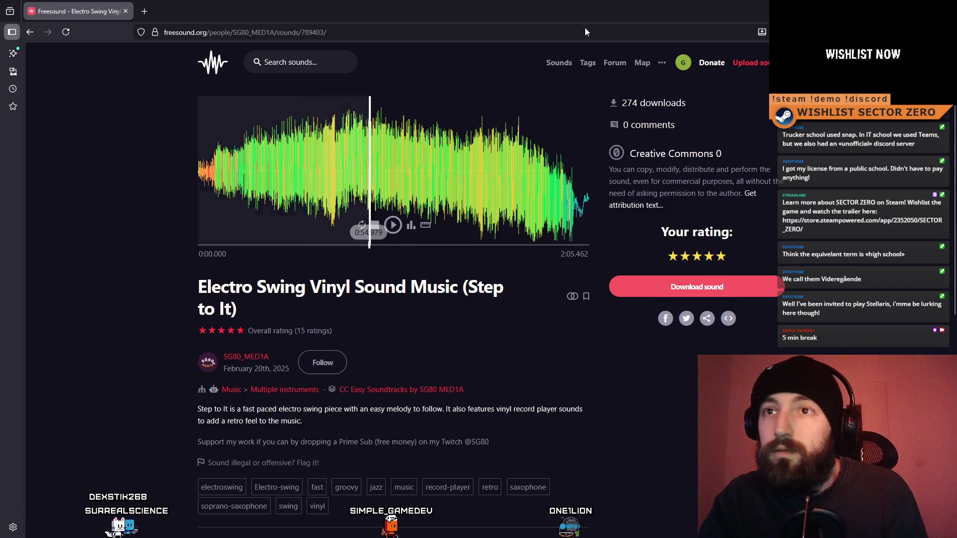
pyautogui.hotkey('alt', 'Tab')
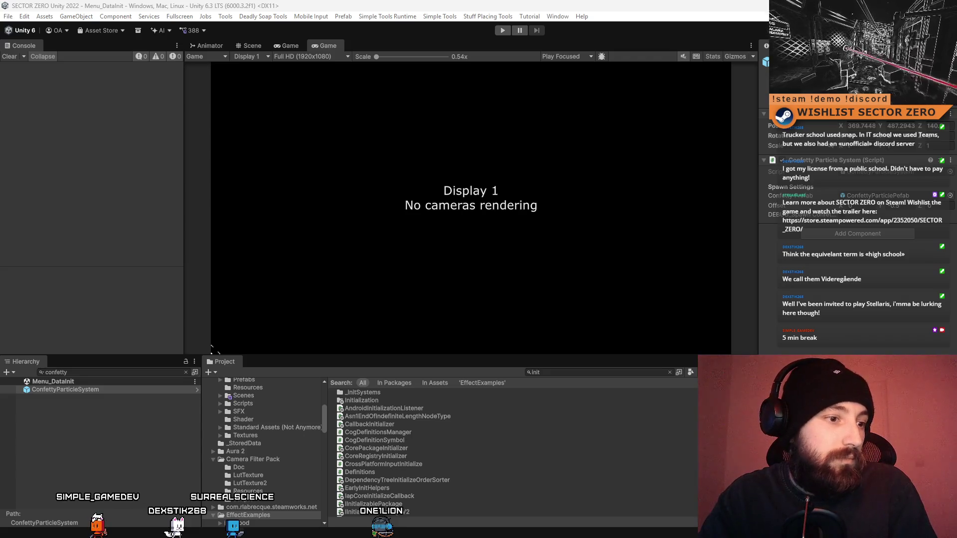
pyautogui.hotkey('alt', 'Tab')
# - Search Freesound for 'Half life', stop the first alarm preview, and preview HL2 Style Flatline Tone
pyautogui.click(309, 64)
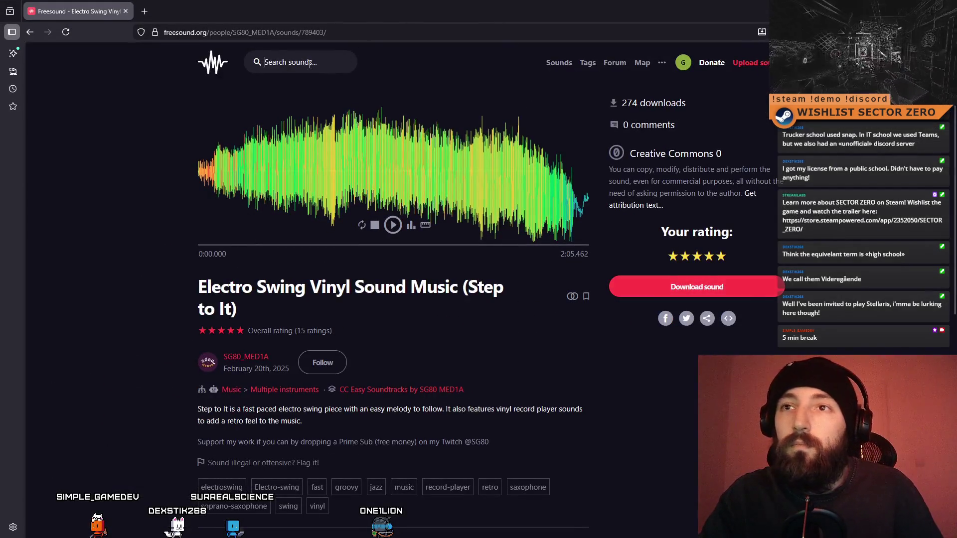
pyautogui.press('Return')
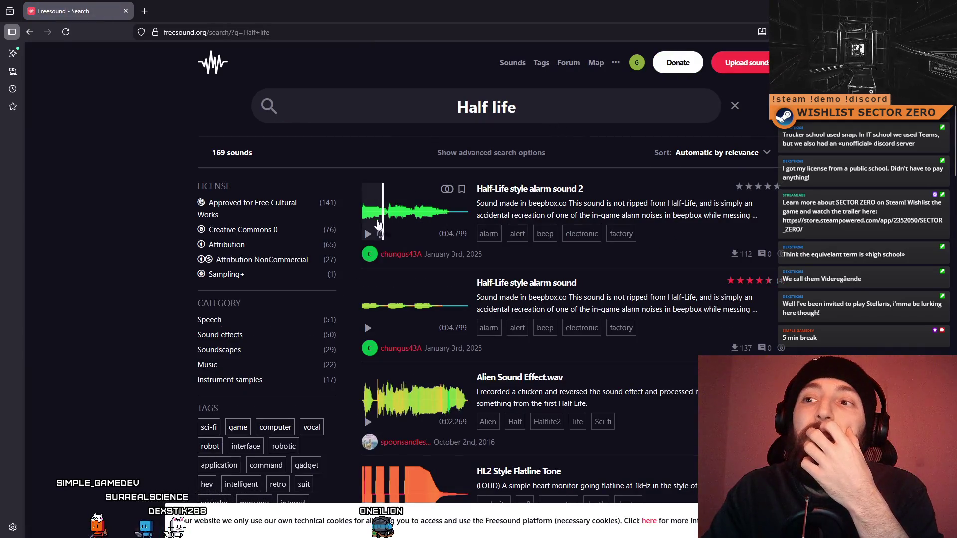
pyautogui.click(368, 234)
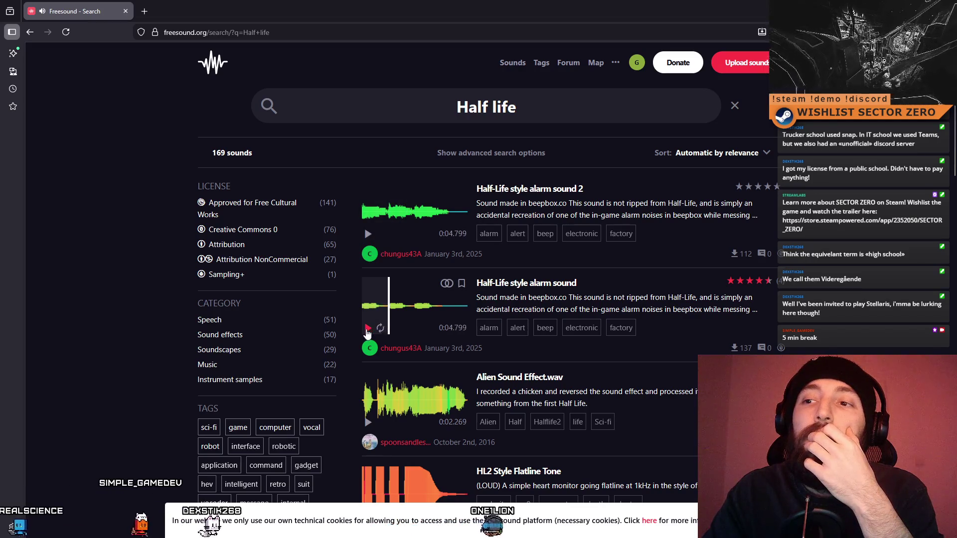
pyautogui.scroll(-2, 398, 349)
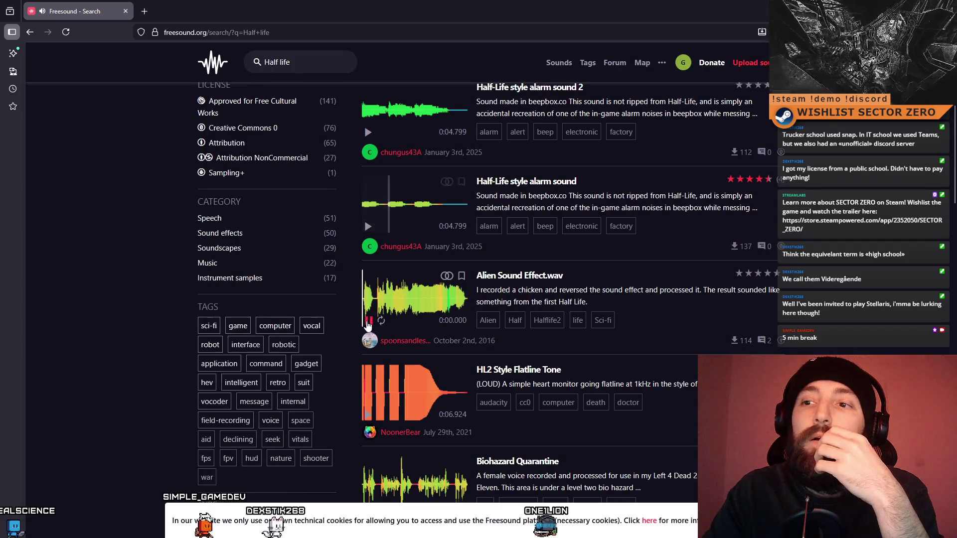
pyautogui.scroll(-1, 373, 375)
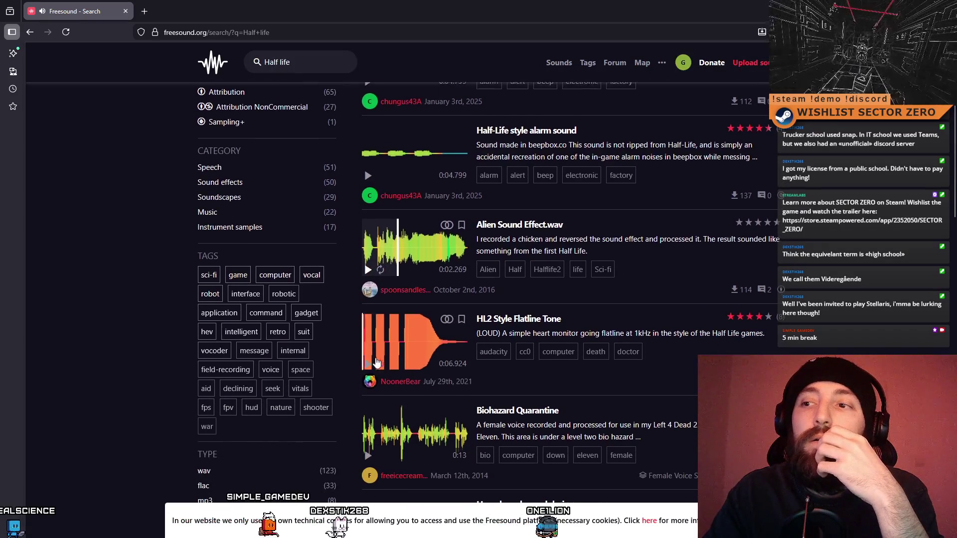
pyautogui.click(367, 367)
# - Preview the Calm Hopeful Drone Loop further down the Half life results
pyautogui.scroll(-2, 367, 369)
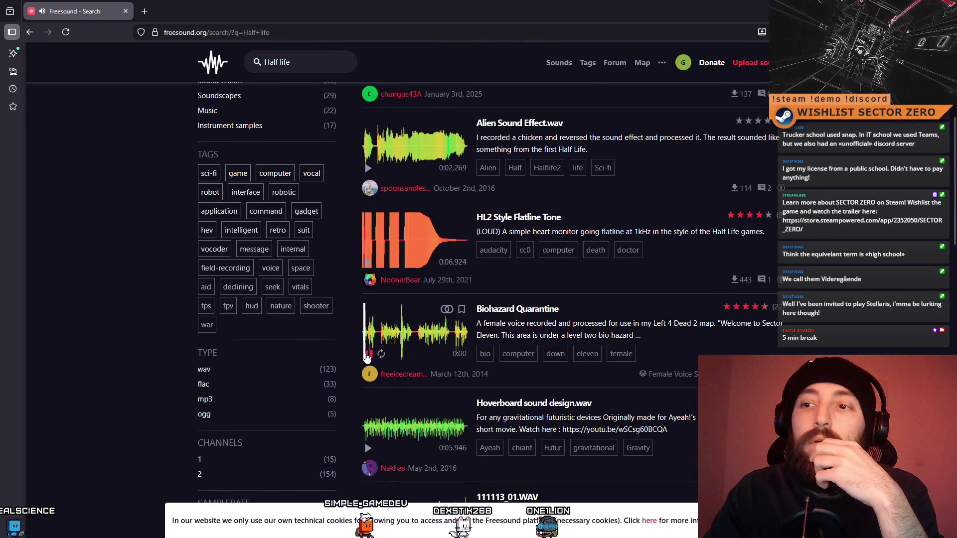
pyautogui.scroll(-5, 441, 339)
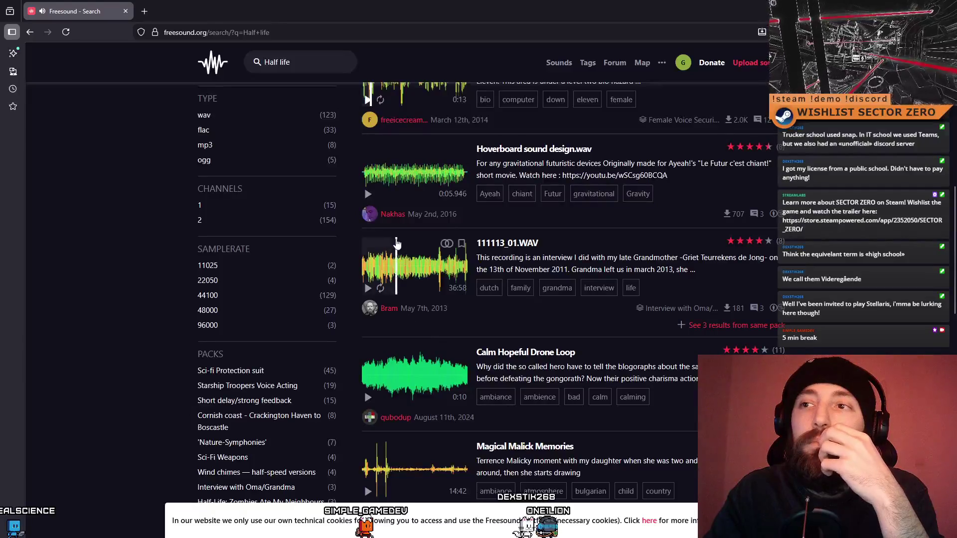
pyautogui.scroll(3, 383, 307)
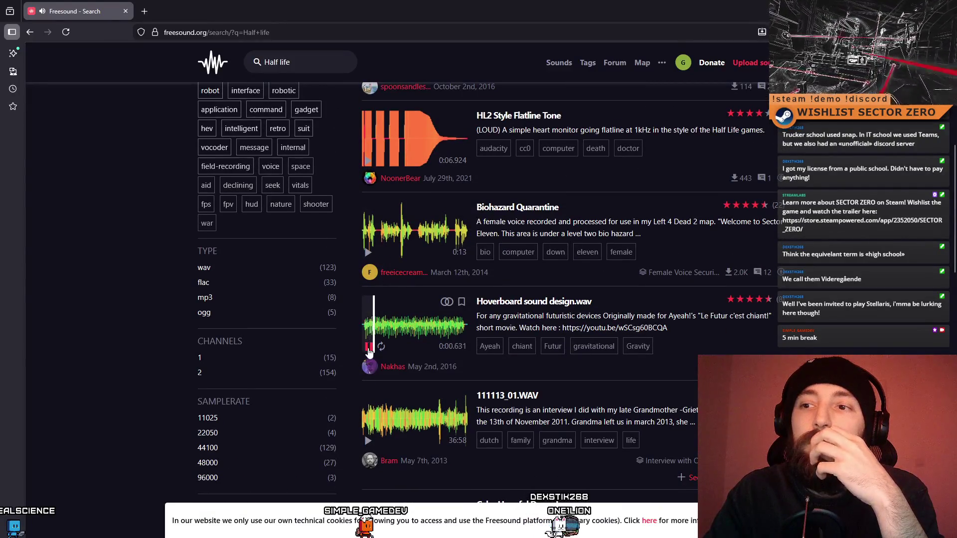
pyautogui.scroll(-1, 436, 333)
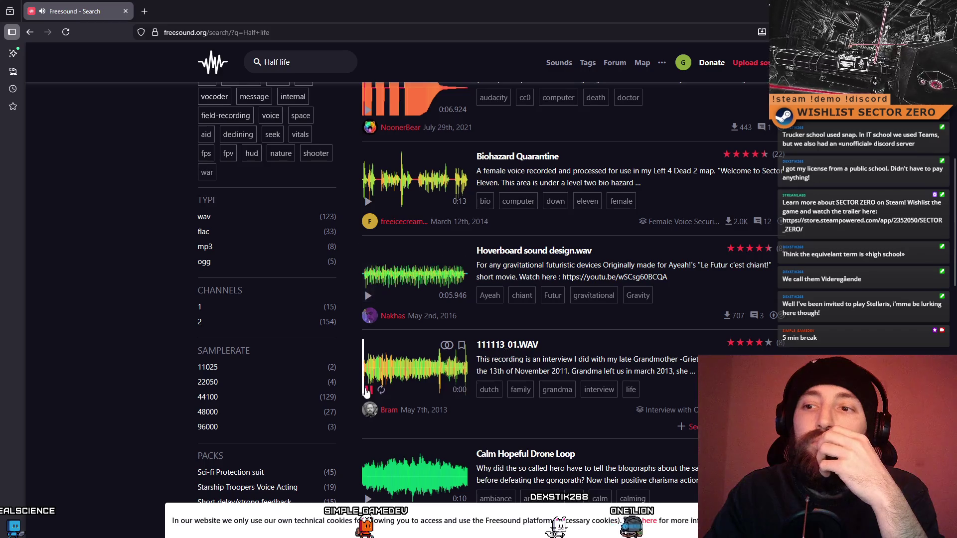
pyautogui.scroll(-3, 378, 388)
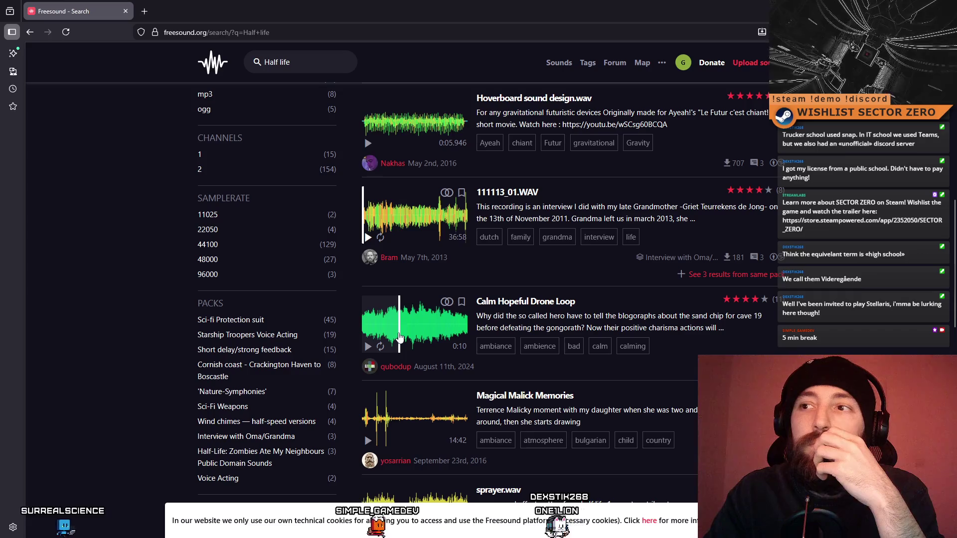
pyautogui.click(400, 338)
pyautogui.scroll(-1, 375, 352)
pyautogui.scroll(-3, 374, 352)
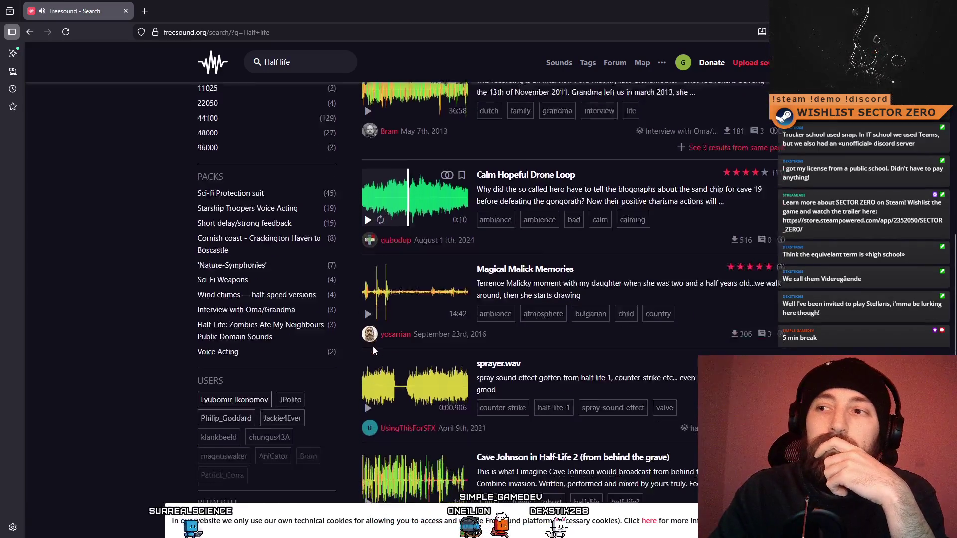
# - Preview sprayer.wav, then scroll back up through the Half life results
pyautogui.click(368, 333)
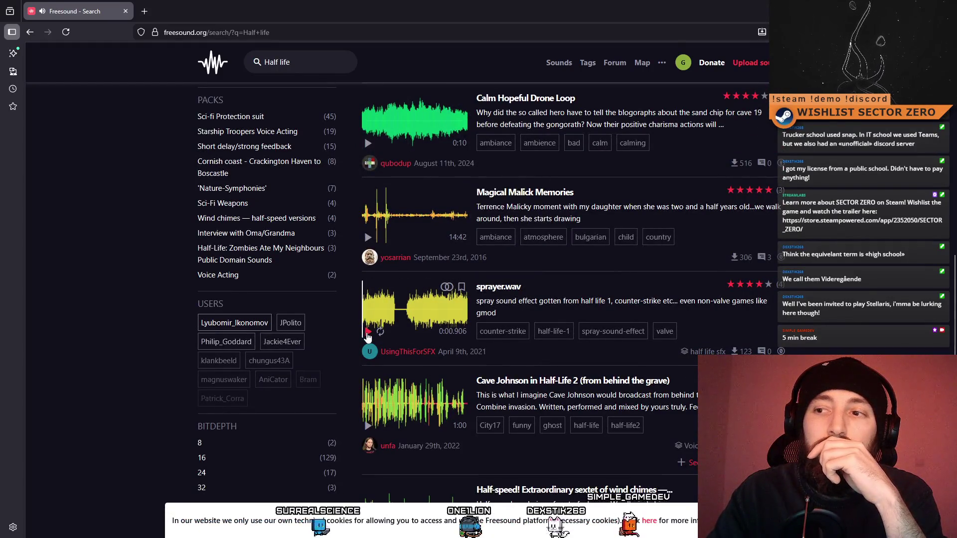
pyautogui.scroll(-3, 492, 356)
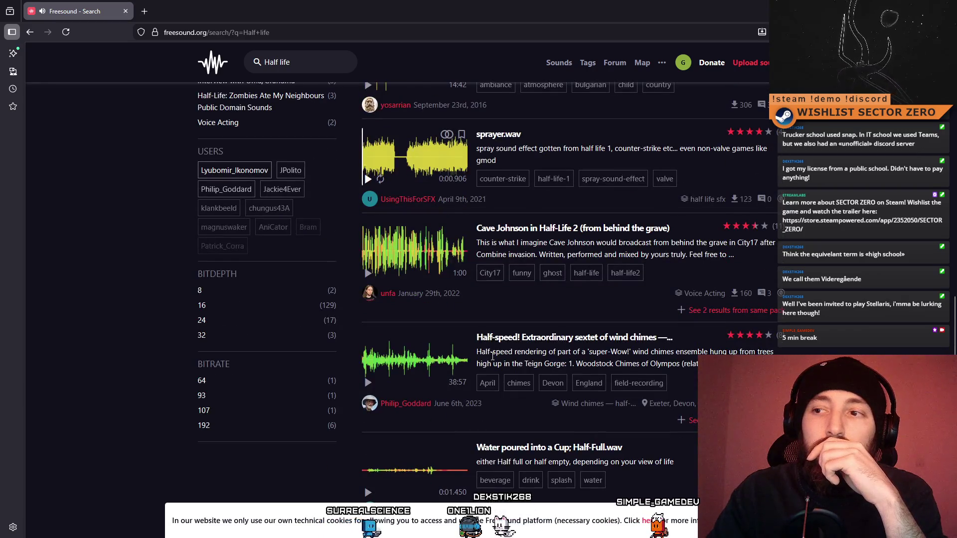
pyautogui.scroll(-2, 492, 356)
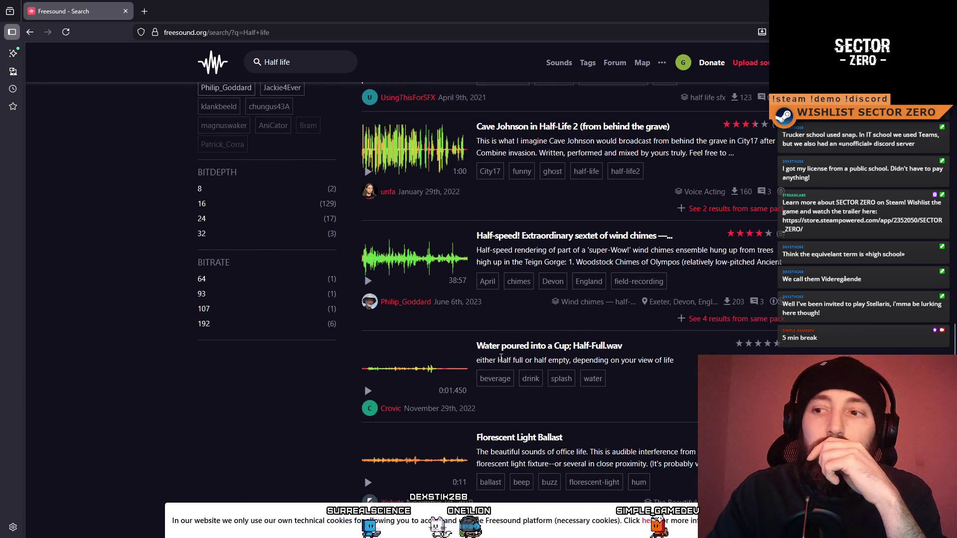
pyautogui.scroll(-4, 500, 359)
pyautogui.scroll(15, 487, 364)
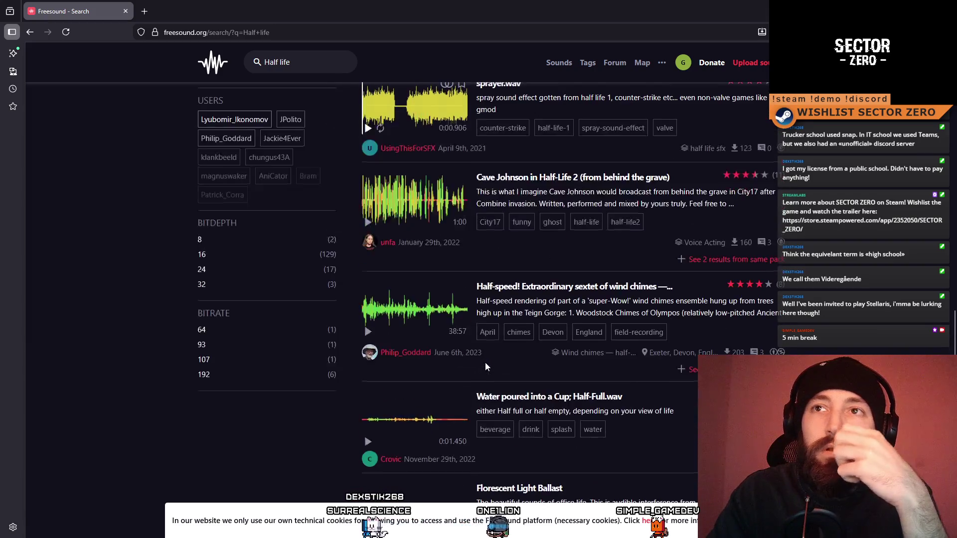
pyautogui.scroll(3, 486, 365)
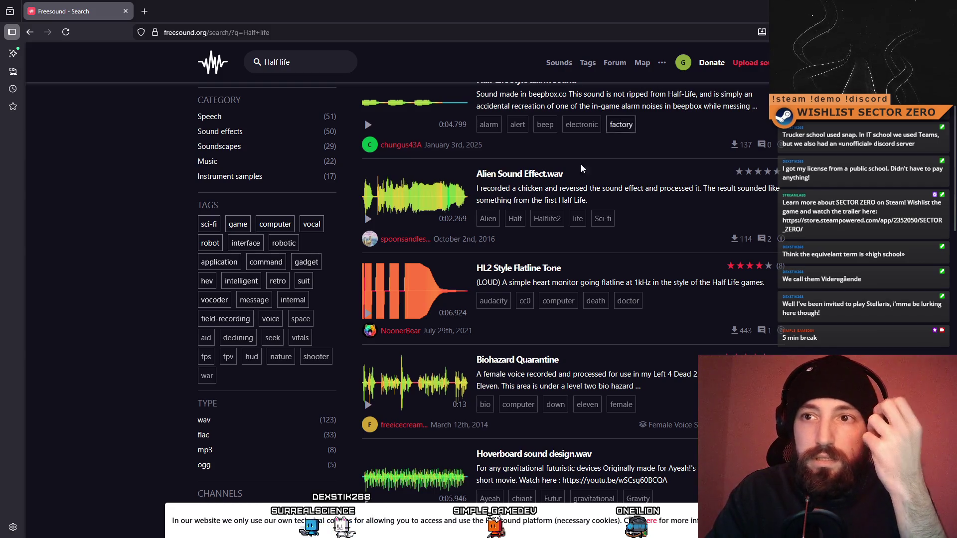
pyautogui.scroll(4, 595, 156)
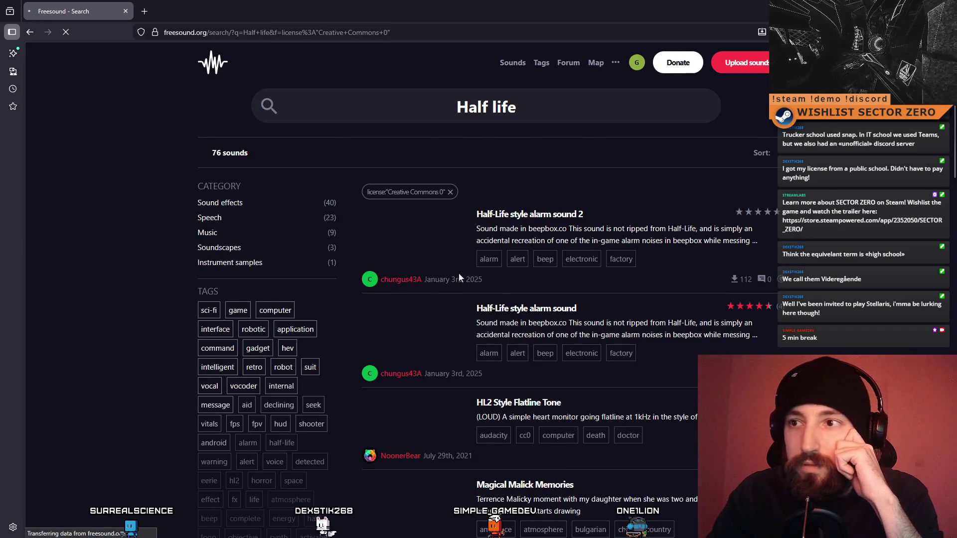
# - Preview the Florescent Light Ballast result on loop, then the Mykonos Movements result
pyautogui.scroll(-8, 417, 283)
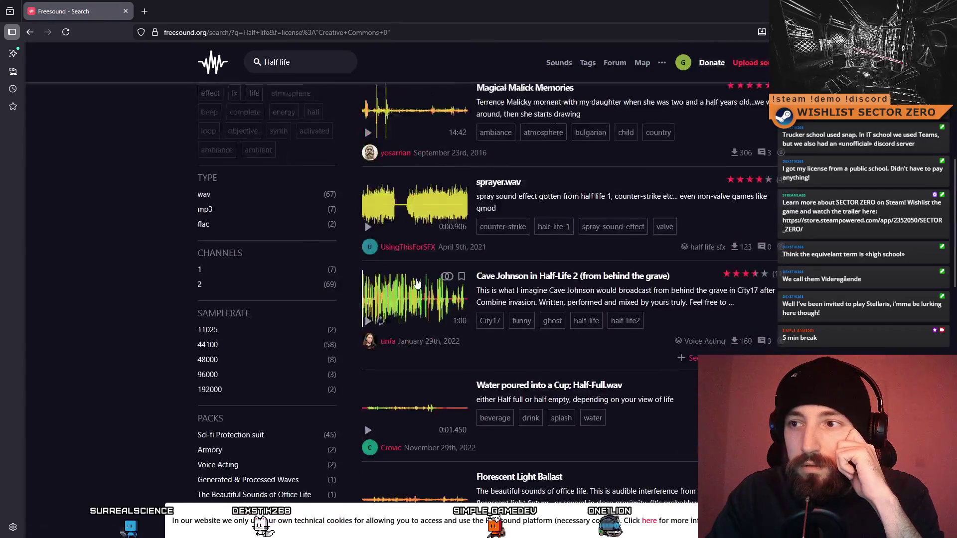
pyautogui.scroll(-5, 416, 282)
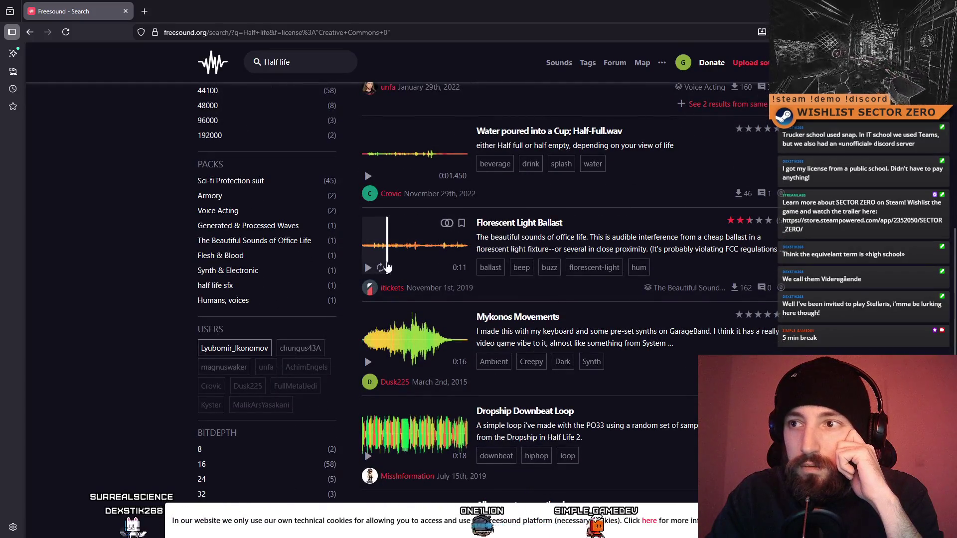
pyautogui.click(380, 268)
pyautogui.click(368, 268)
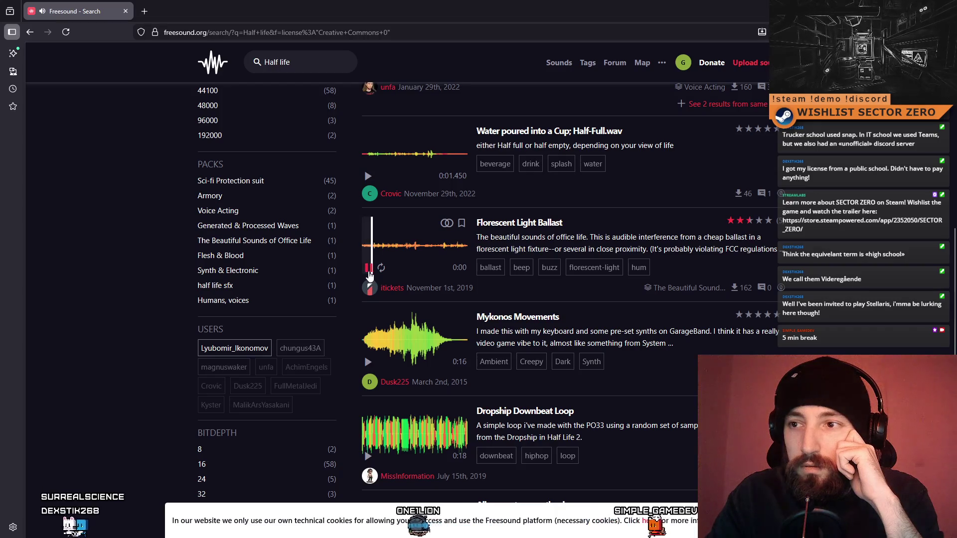
pyautogui.scroll(-1, 390, 349)
pyautogui.click(369, 311)
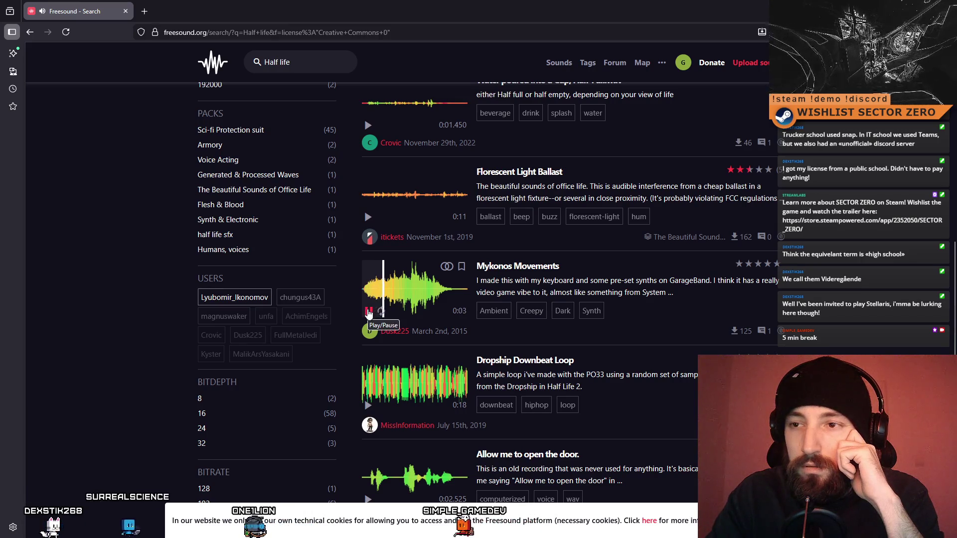
pyautogui.click(368, 312)
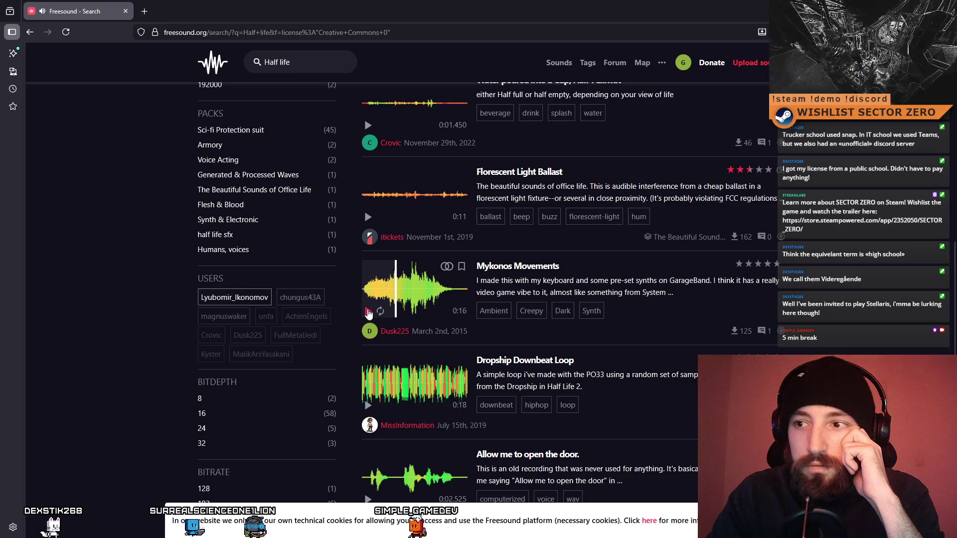
# - Preview halflife decay, Sci-Fi/Horror Alarm 4 and Cascade Resonance, then Disgusting Gush on page 2
pyautogui.scroll(-2, 402, 298)
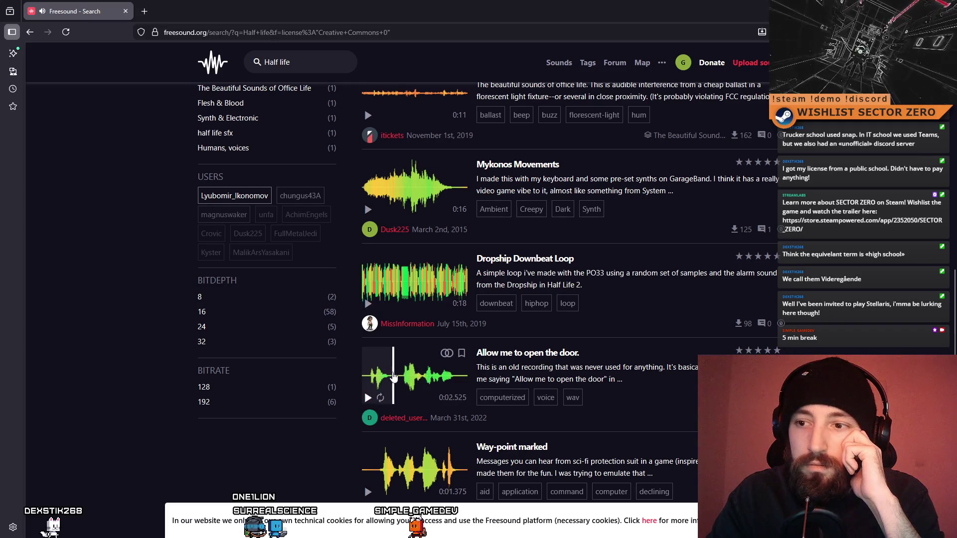
pyautogui.scroll(1, 394, 378)
pyautogui.scroll(-3, 382, 391)
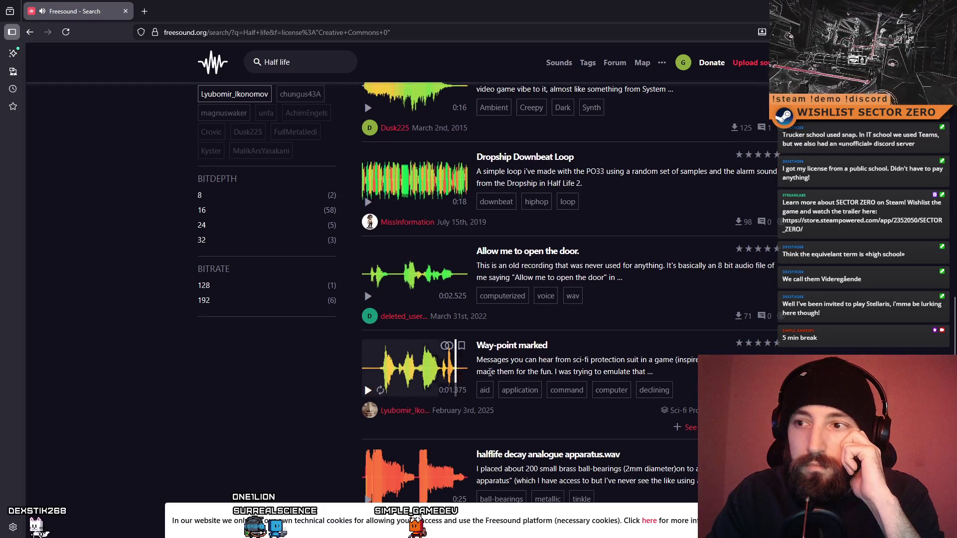
pyautogui.scroll(-4, 481, 377)
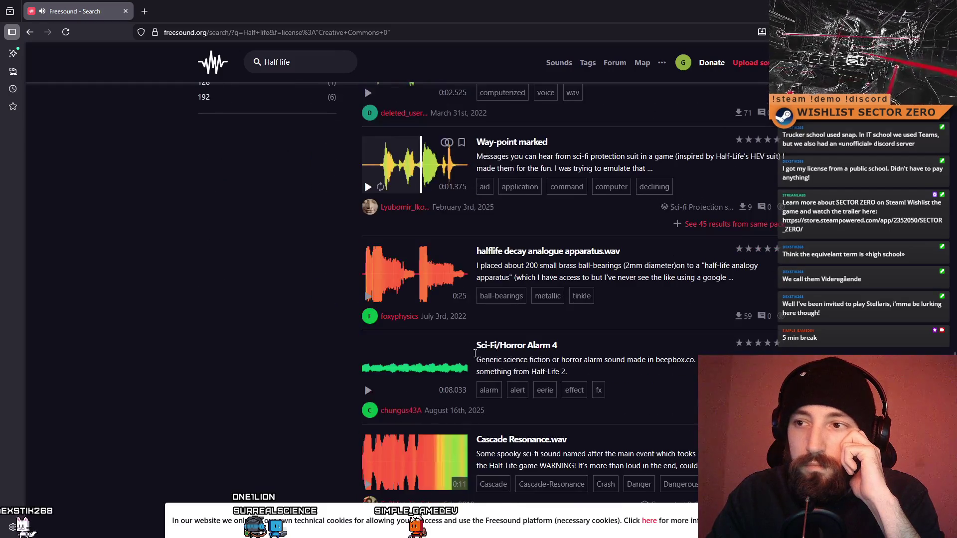
pyautogui.click(369, 297)
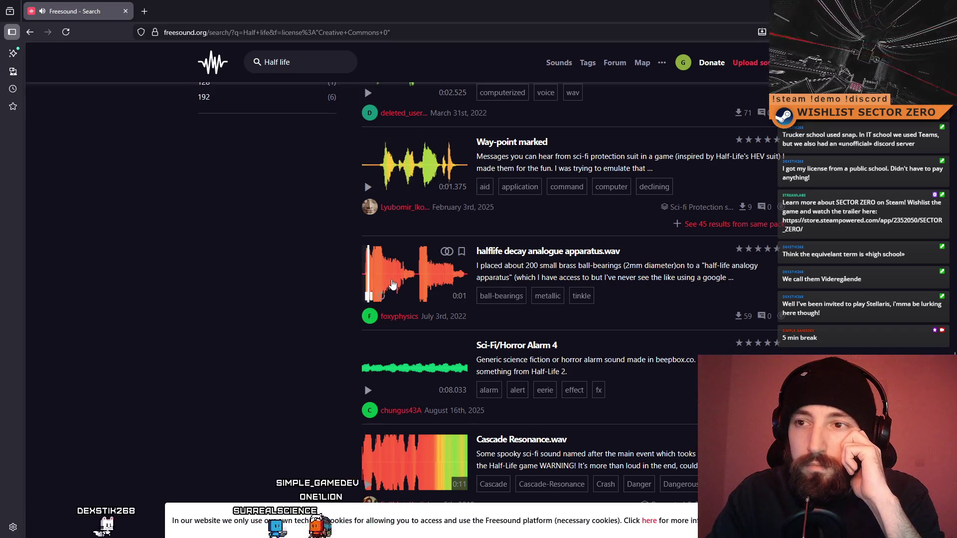
pyautogui.click(368, 391)
pyautogui.scroll(-3, 370, 393)
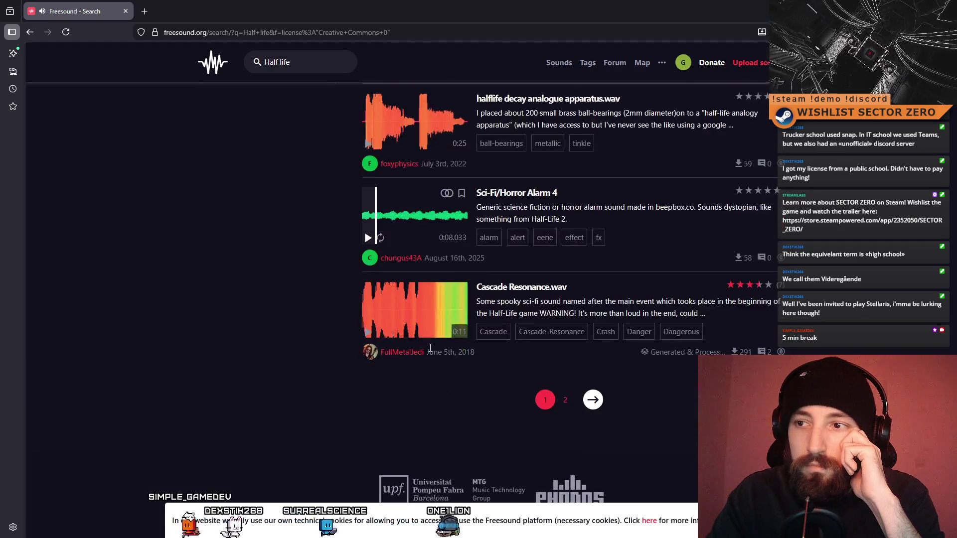
pyautogui.click(369, 332)
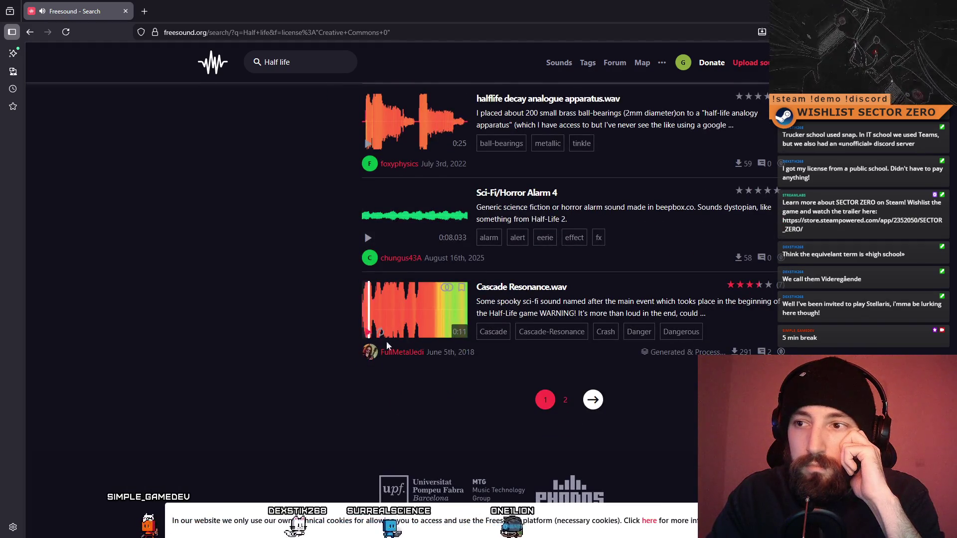
pyautogui.click(593, 401)
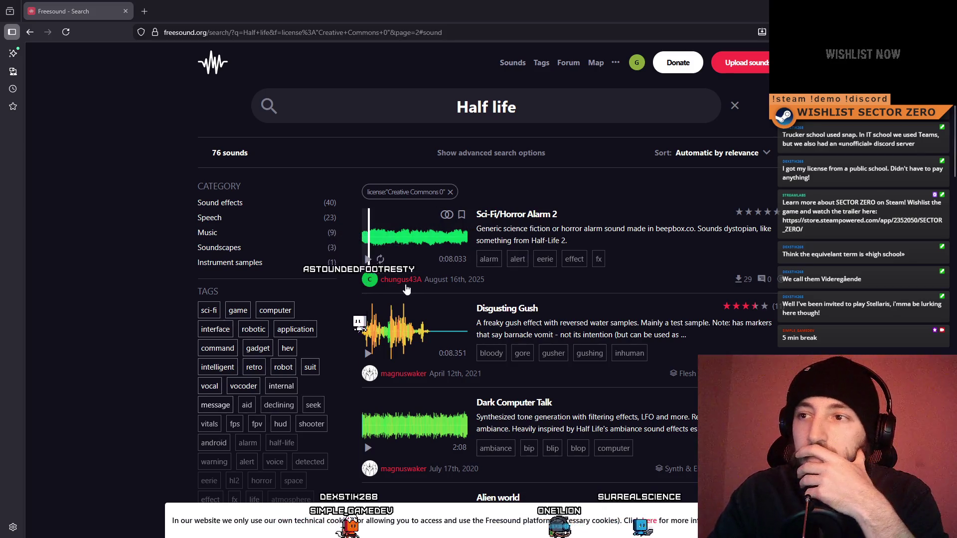
pyautogui.click(368, 353)
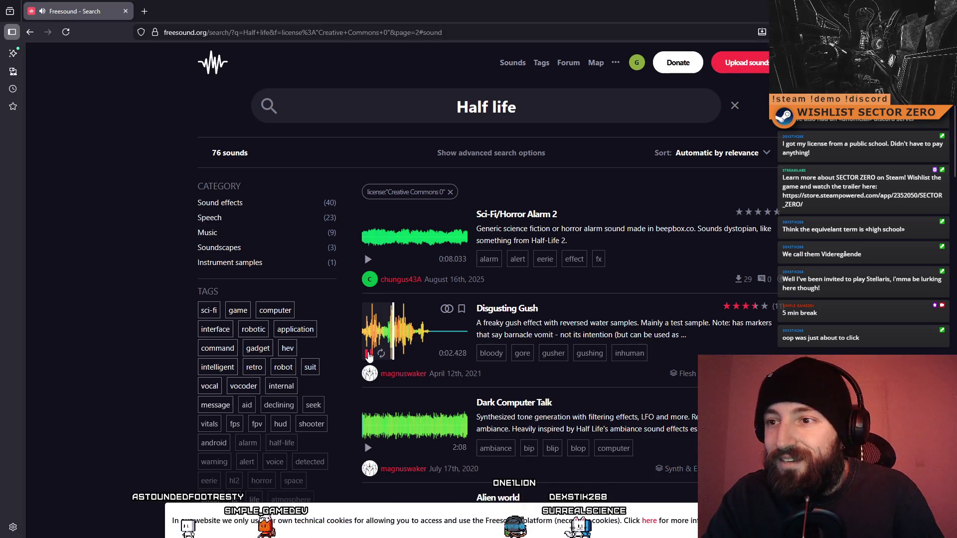
# - Preview the Spooky Siren (Eerie), HAULAGE and Engine sound / Motorgeräusch results
pyautogui.scroll(-2, 369, 355)
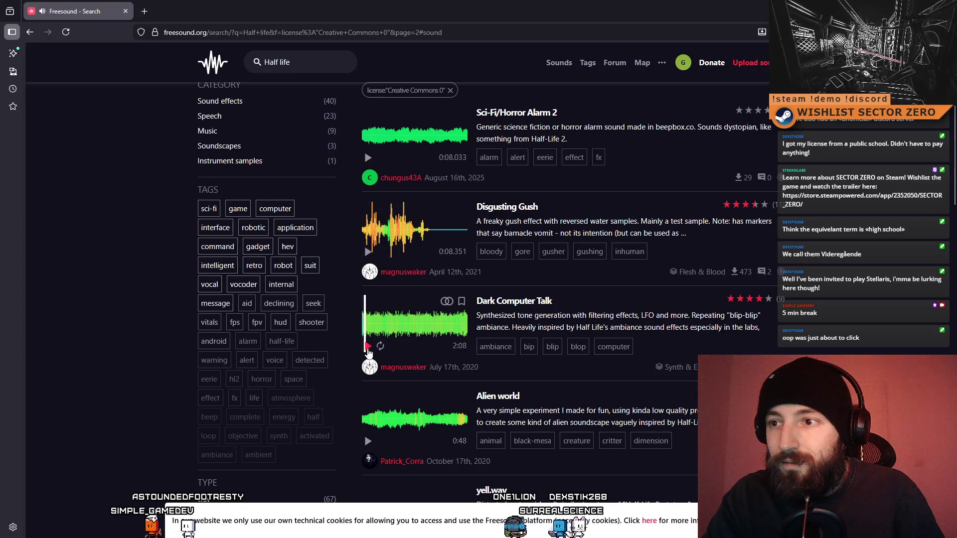
pyautogui.scroll(-2, 369, 351)
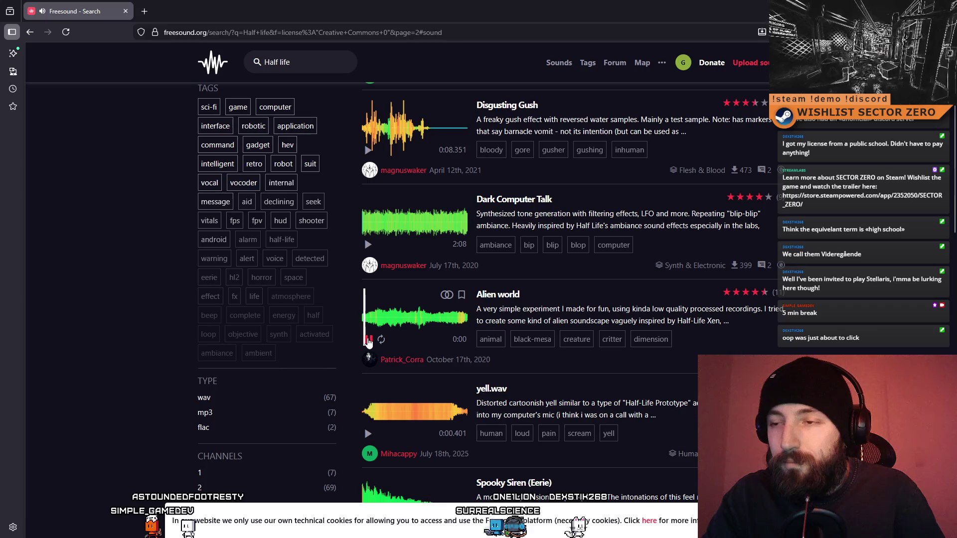
pyautogui.scroll(-2, 366, 344)
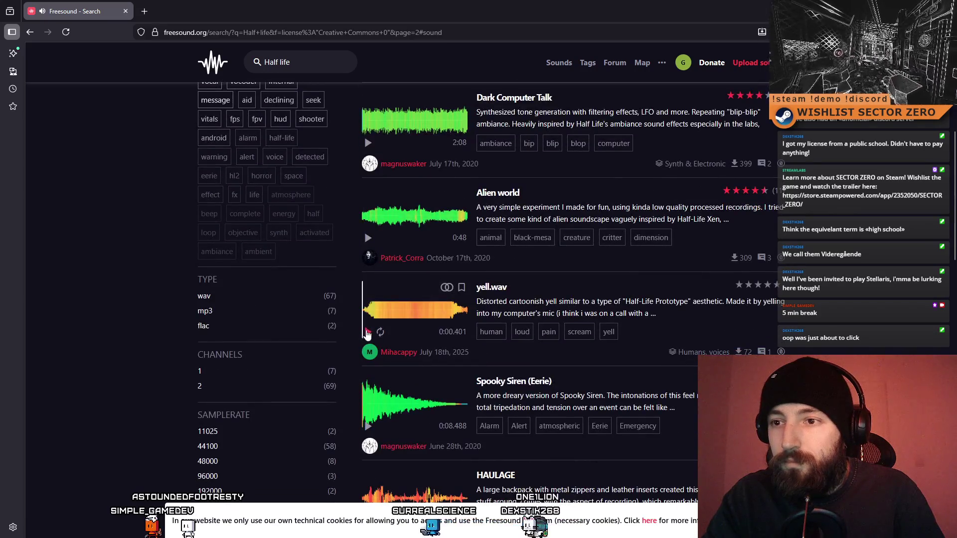
pyautogui.scroll(-2, 369, 348)
pyautogui.click(368, 325)
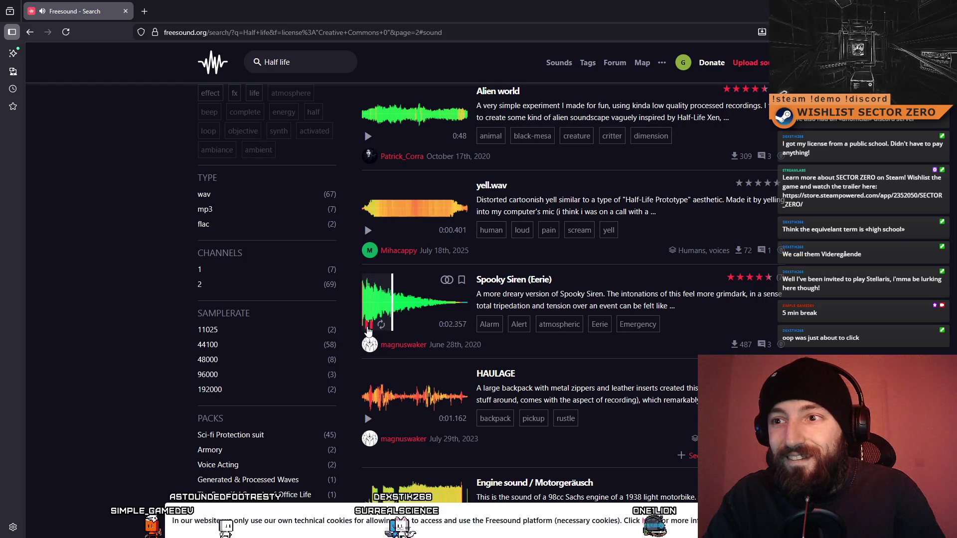
pyautogui.click(364, 317)
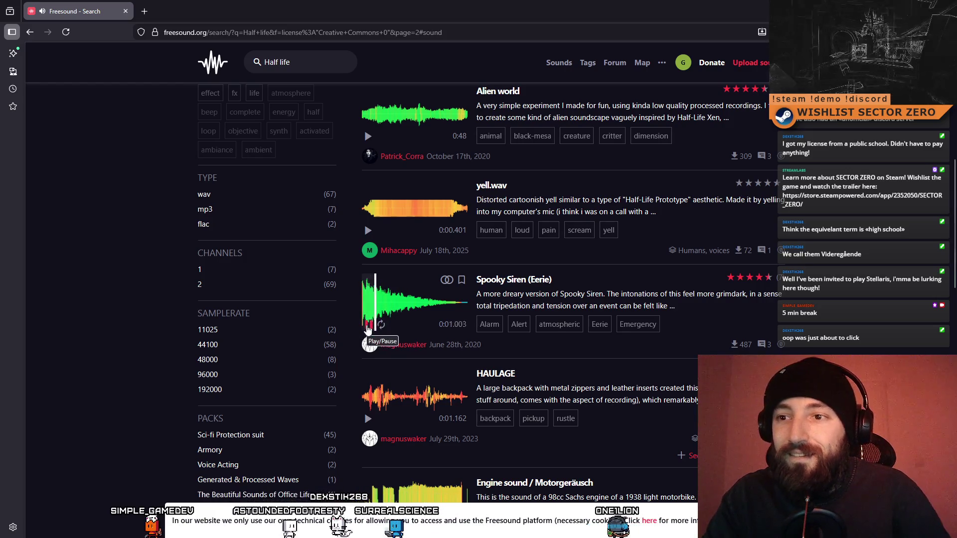
pyautogui.scroll(-1, 367, 344)
pyautogui.scroll(-3, 367, 343)
pyautogui.click(368, 316)
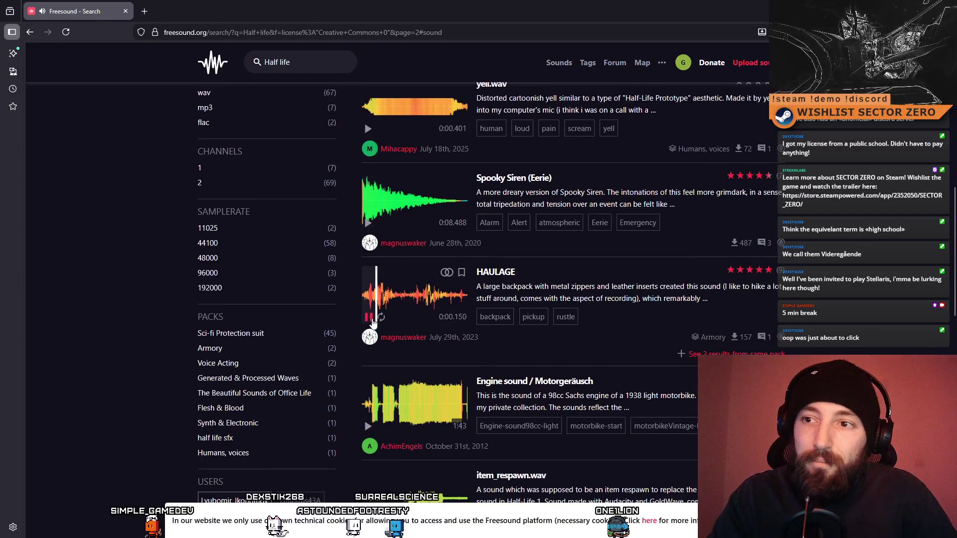
pyautogui.scroll(-2, 367, 393)
pyautogui.click(368, 376)
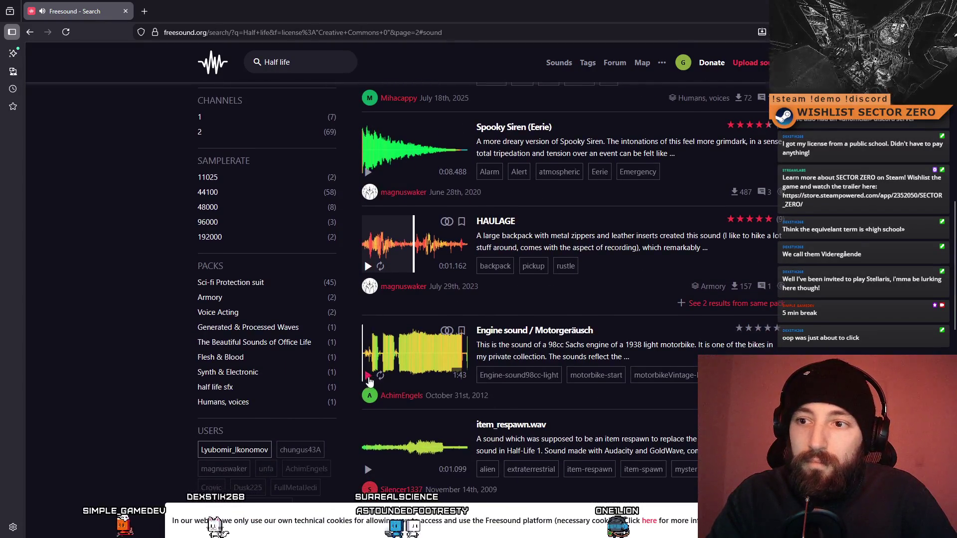
pyautogui.click(378, 365)
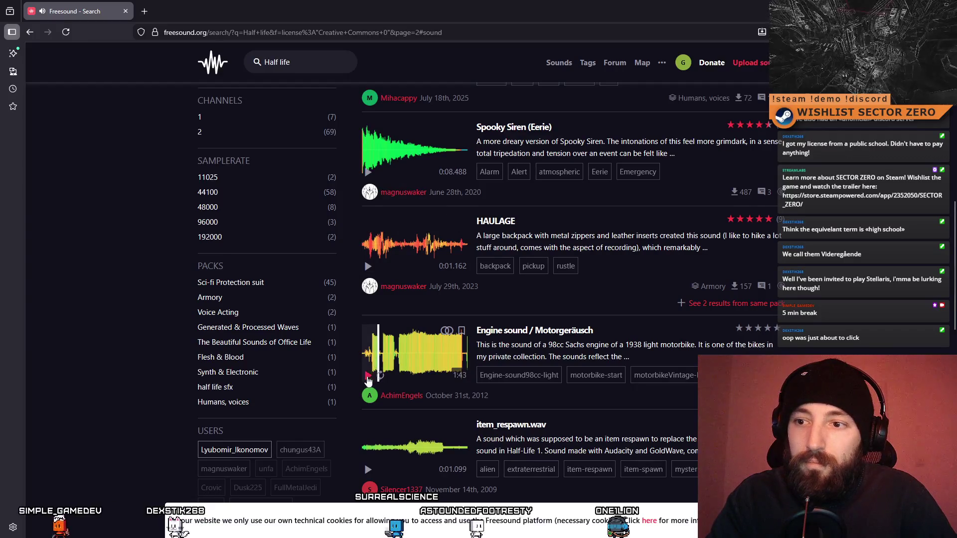
pyautogui.click(368, 377)
# - Preview Sci-Fi/Horror Alarm 3, Pistol Shot Sounds, Sci-Fi/Horror Alarm 1 and Train alarm.wav
pyautogui.scroll(-4, 371, 376)
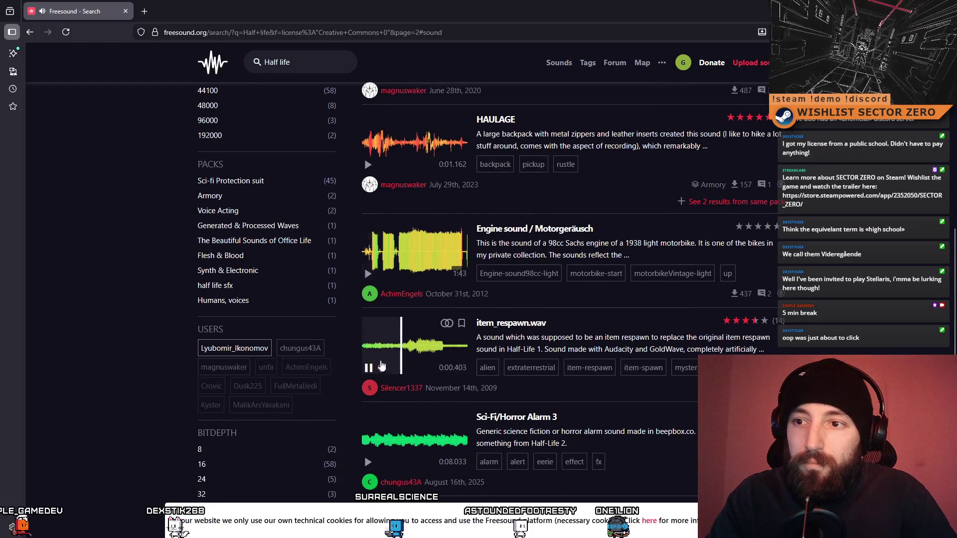
pyautogui.scroll(-8, 371, 367)
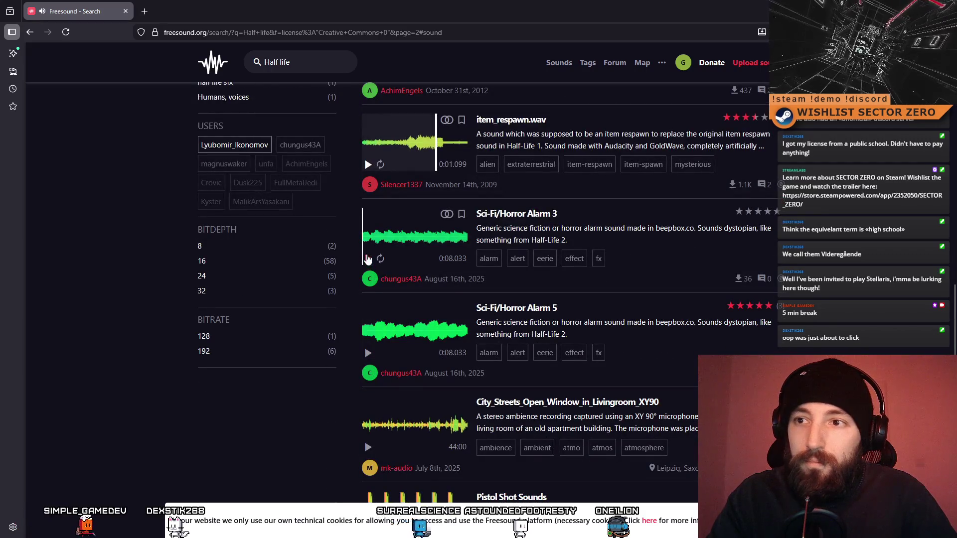
pyautogui.click(367, 258)
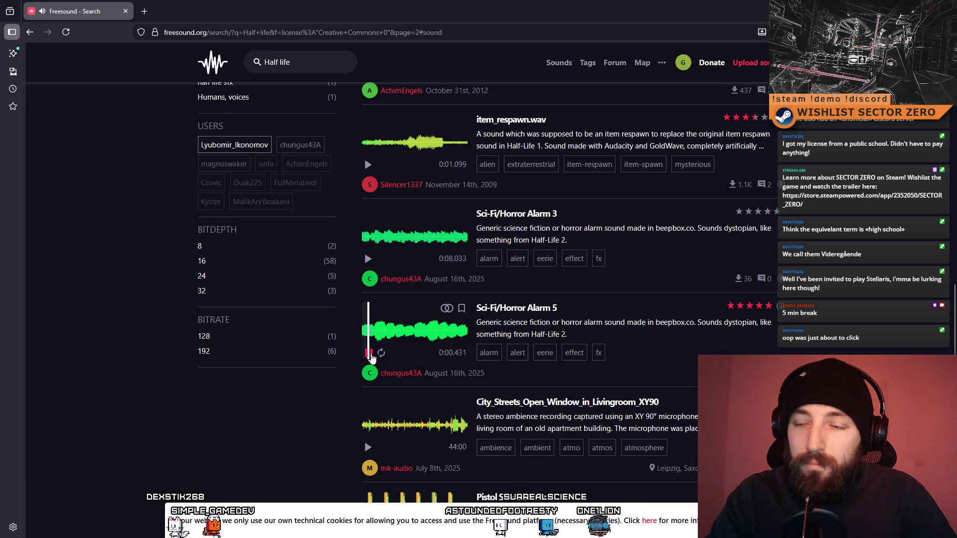
pyautogui.scroll(-8, 374, 359)
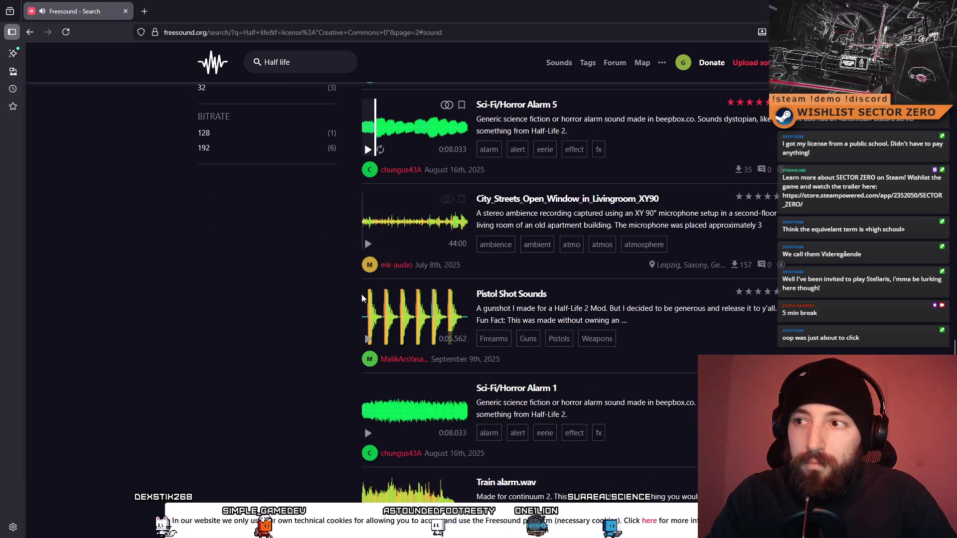
pyautogui.click(368, 339)
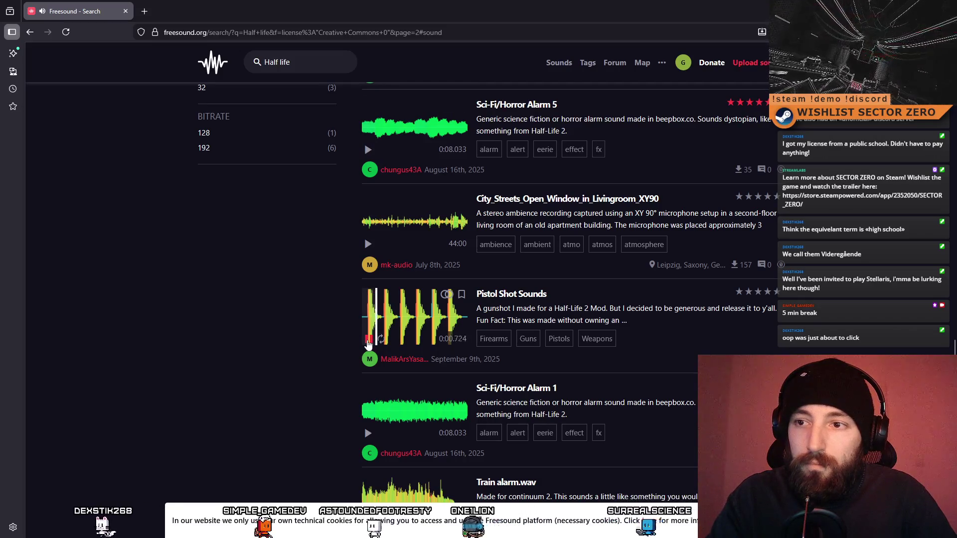
pyautogui.scroll(-2, 369, 344)
pyautogui.click(369, 382)
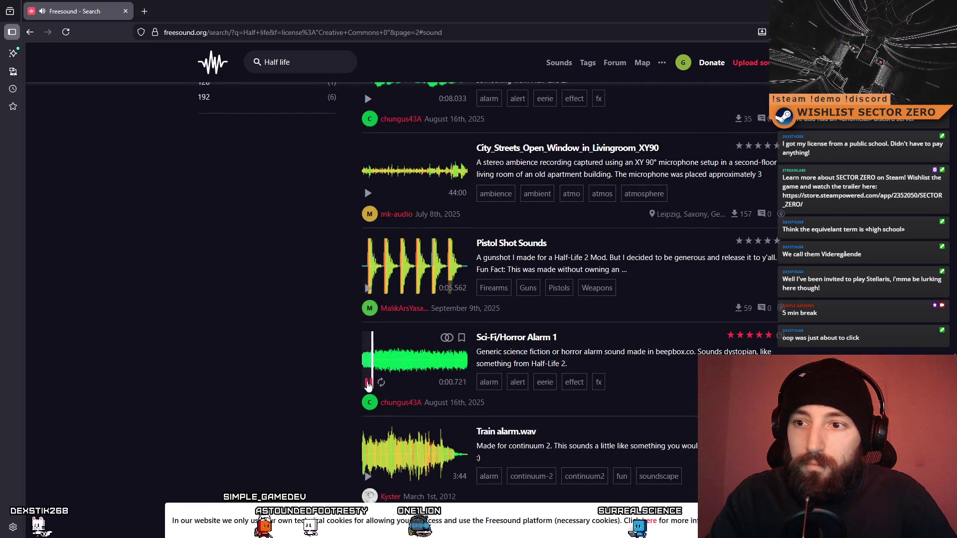
pyautogui.scroll(-4, 367, 385)
pyautogui.click(368, 298)
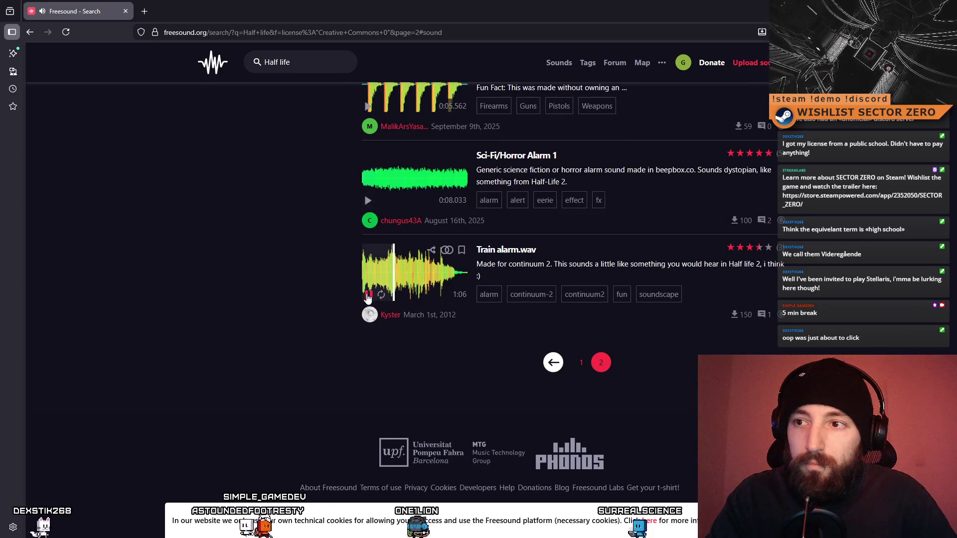
pyautogui.scroll(15, 498, 341)
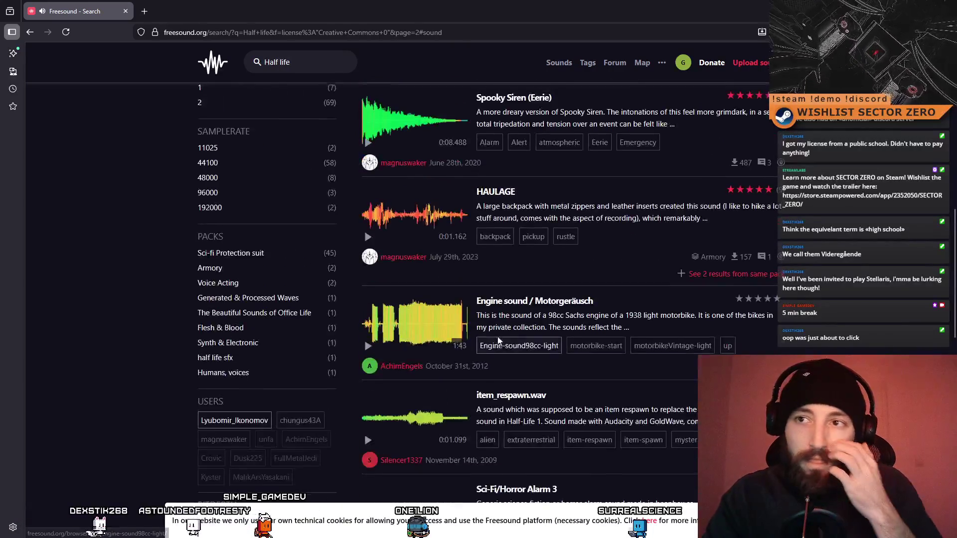
pyautogui.scroll(-15, 471, 283)
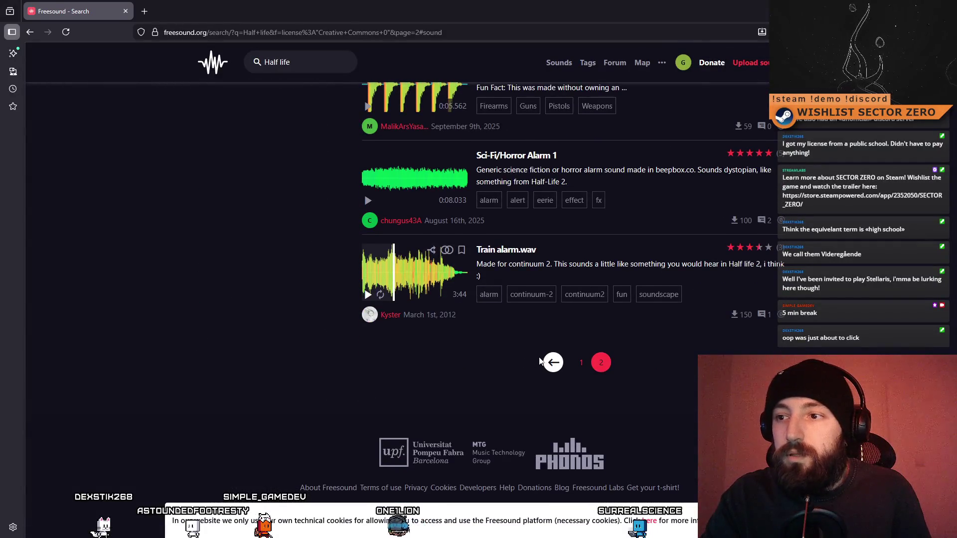
# - Return to results page 1 and preview sprayer.wav
pyautogui.click(552, 364)
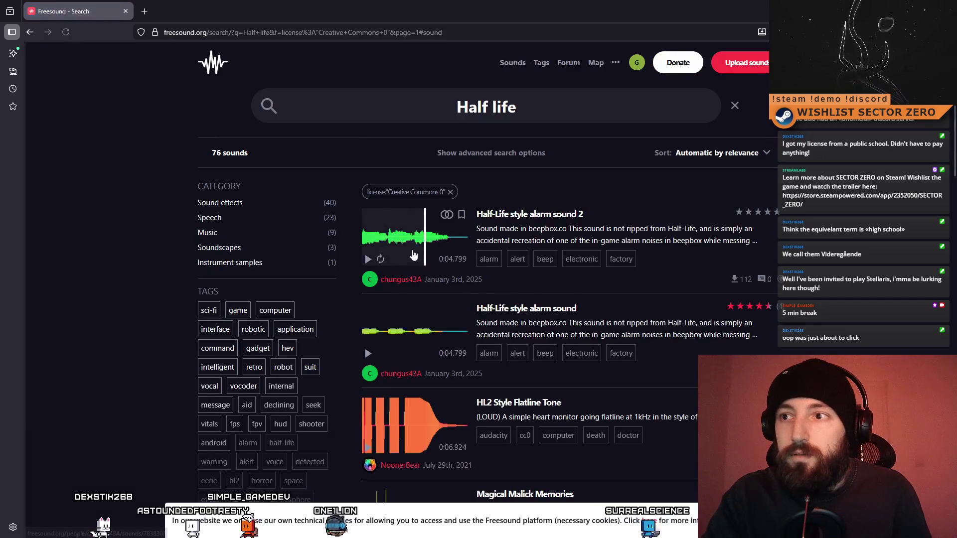
pyautogui.scroll(-2, 375, 336)
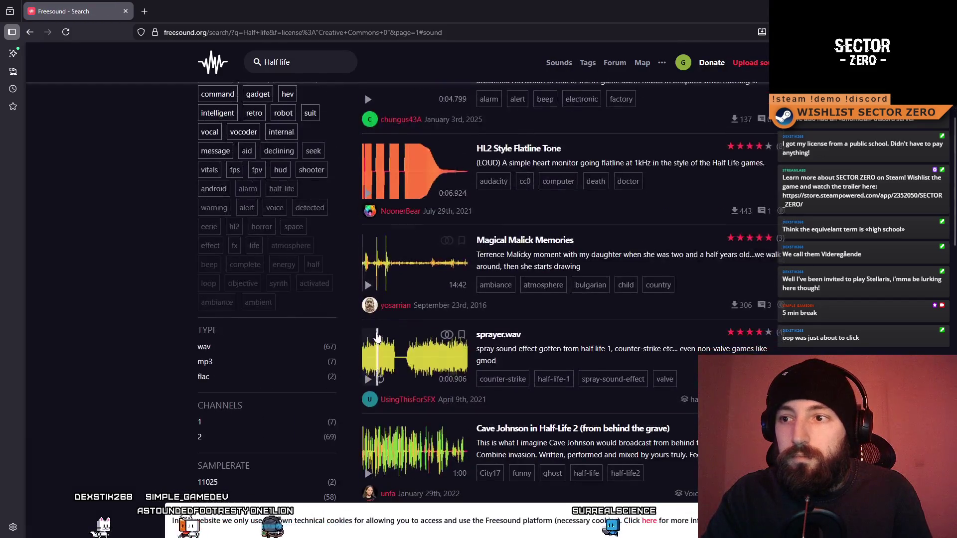
pyautogui.click(365, 380)
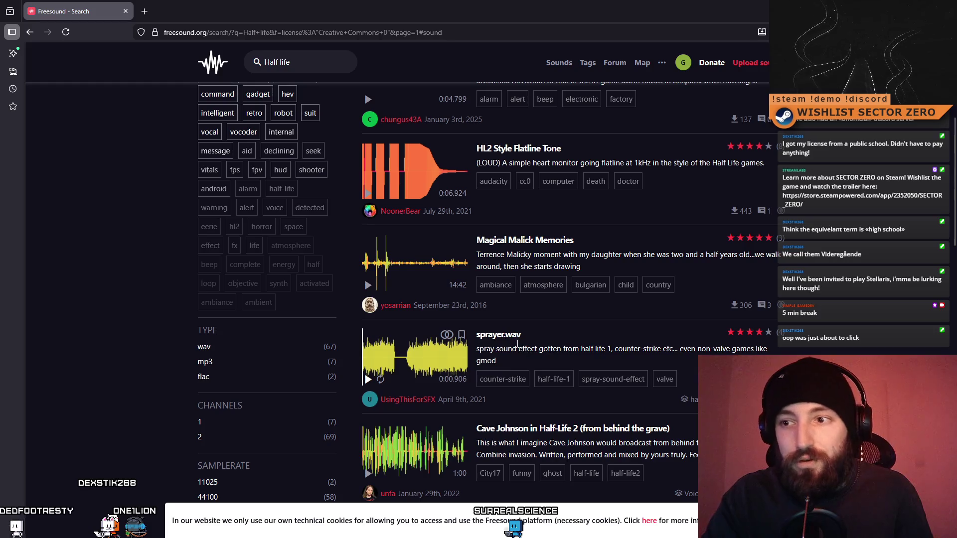
# - Open the sprayer.wav detail page, look it over, then switch to Soundly
pyautogui.click(514, 343)
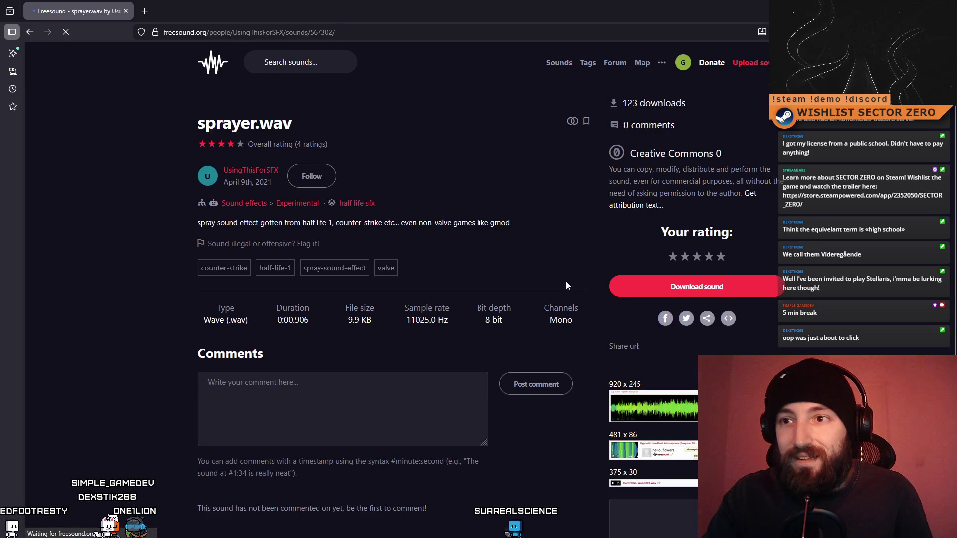
pyautogui.scroll(-5, 556, 262)
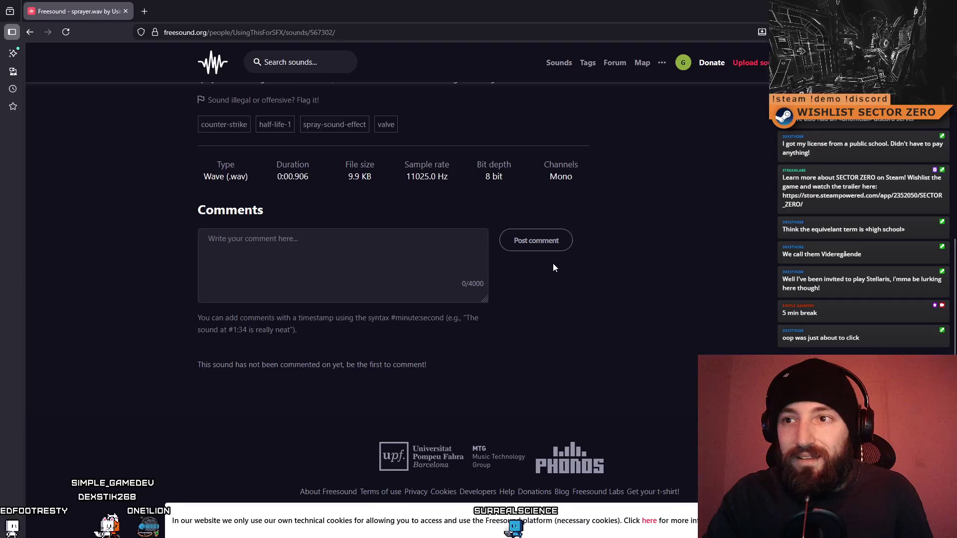
pyautogui.scroll(5, 553, 263)
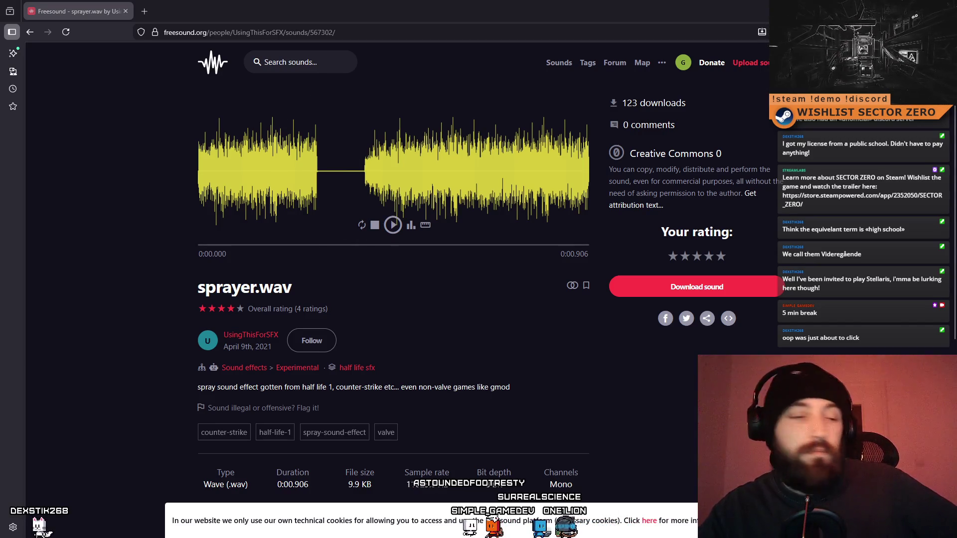
pyautogui.hotkey('alt', 'Tab')
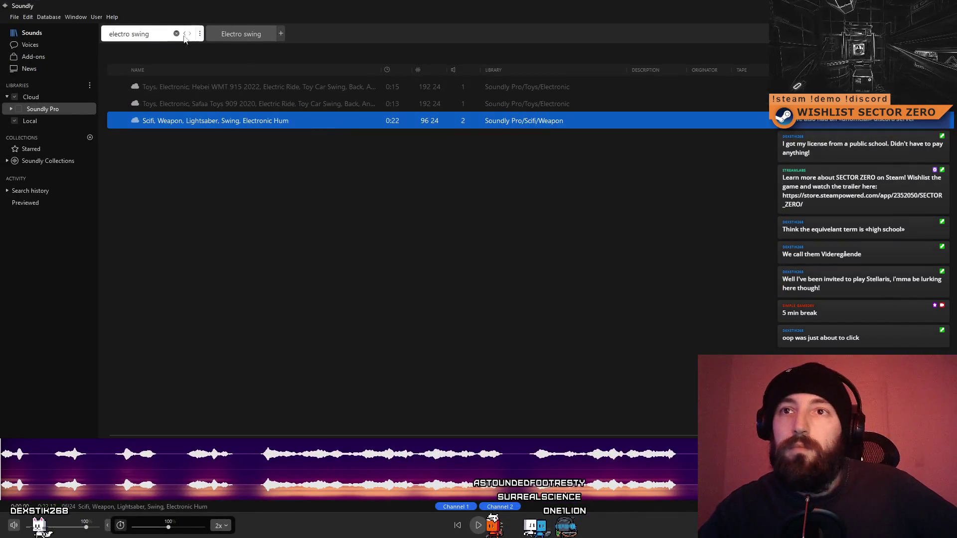
# - Search Soundly for 'half life', then 'hl', then 'crowbar'
pyautogui.write('half life')
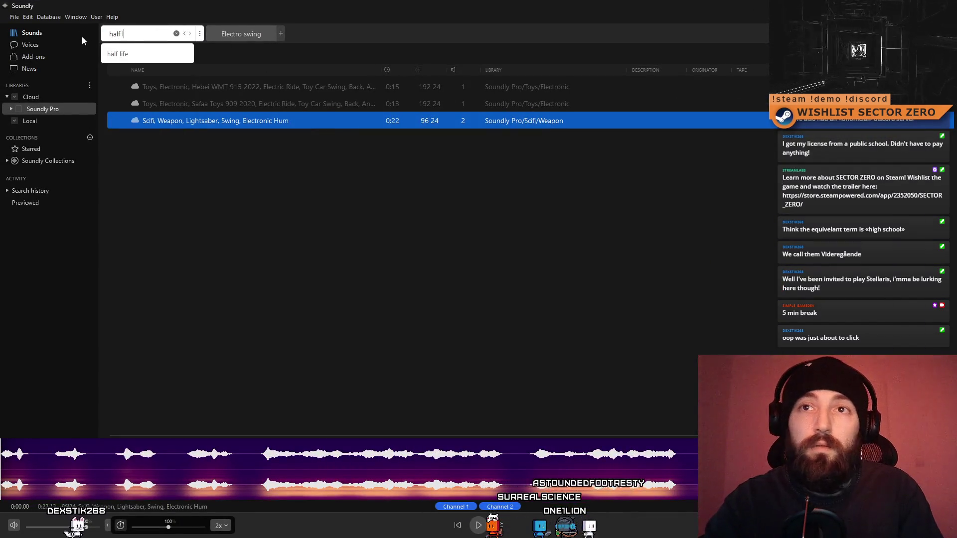
pyautogui.press('Return')
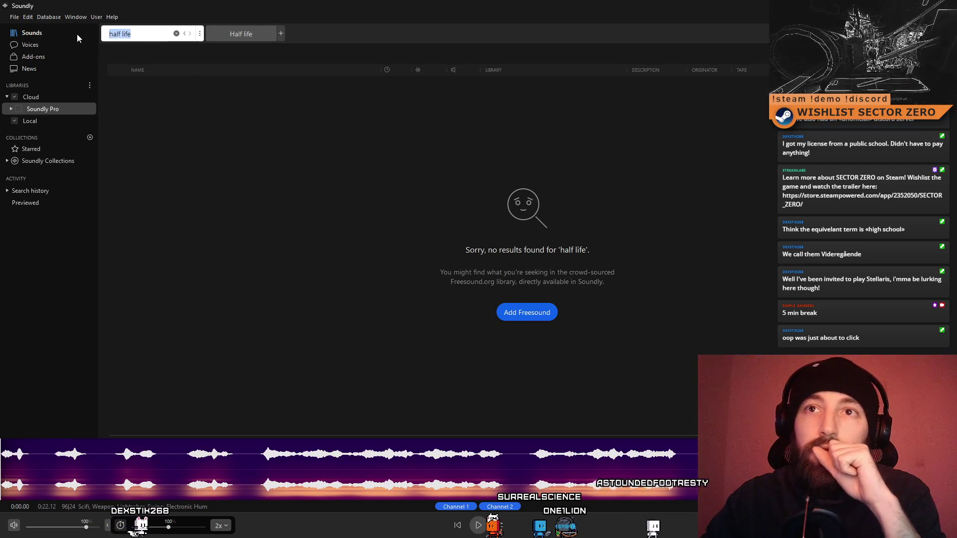
pyautogui.write('hl')
pyautogui.press('Return')
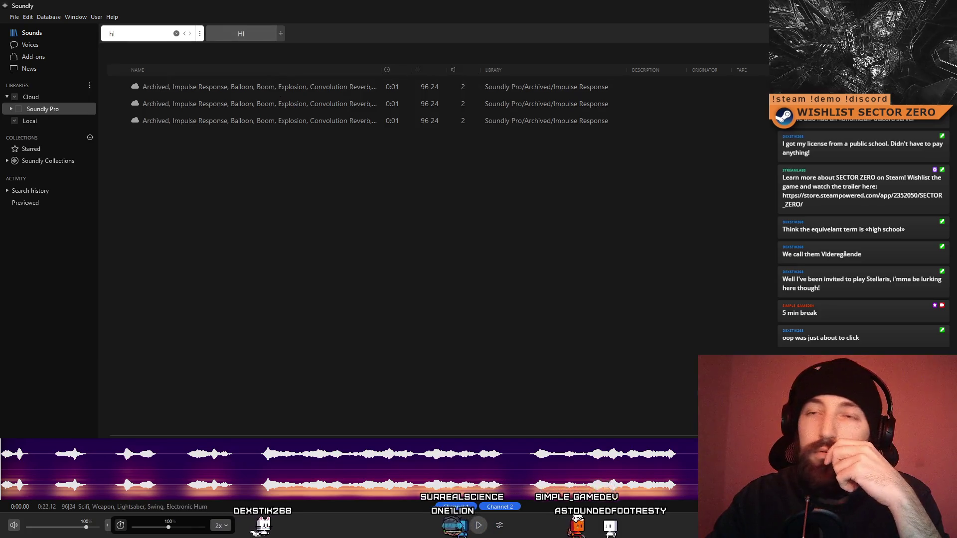
pyautogui.write('crowbar')
pyautogui.press('Return')
# - Preview four crowbar sounds, including item pick-up, breaking microwave and rusty door, then return to Freesound
pyautogui.click(231, 86)
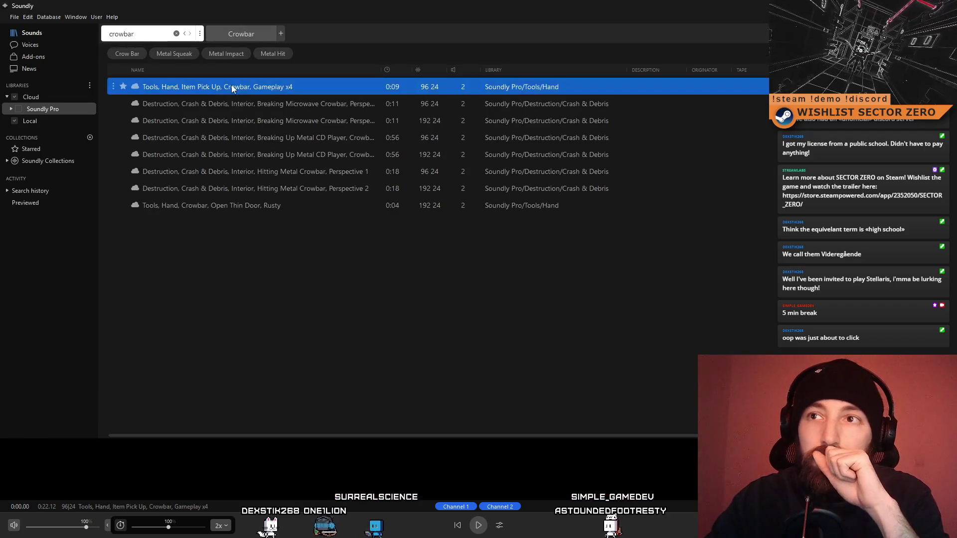
pyautogui.click(253, 99)
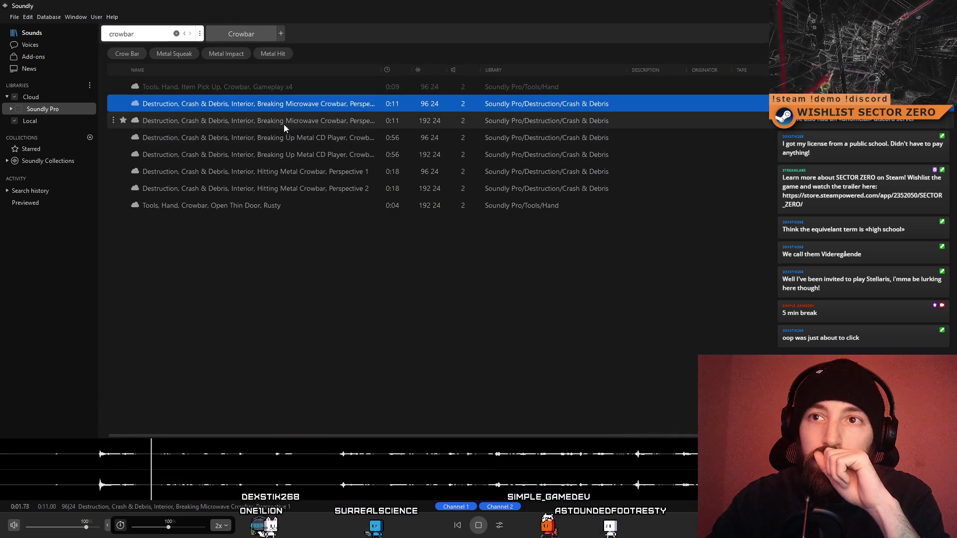
pyautogui.click(284, 124)
pyautogui.click(272, 209)
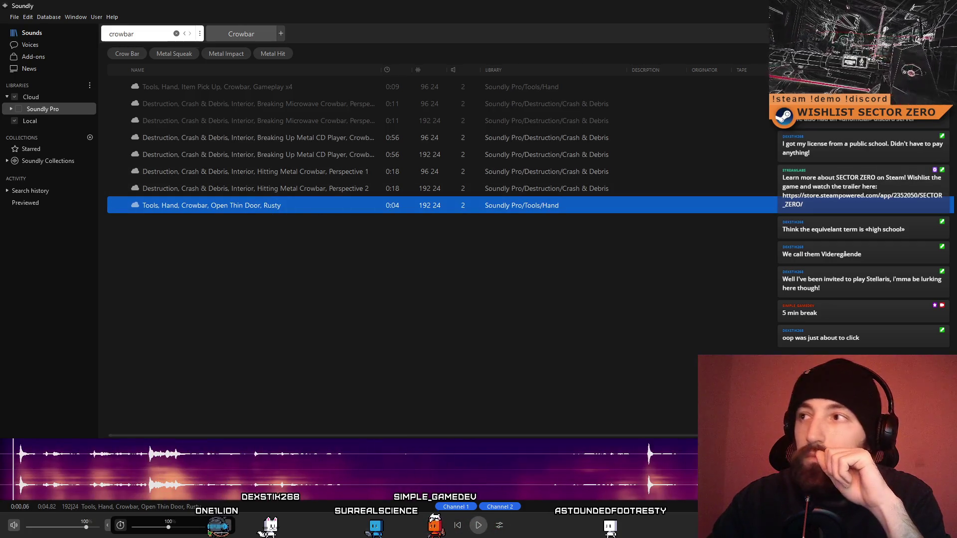
pyautogui.hotkey('alt', 'Tab')
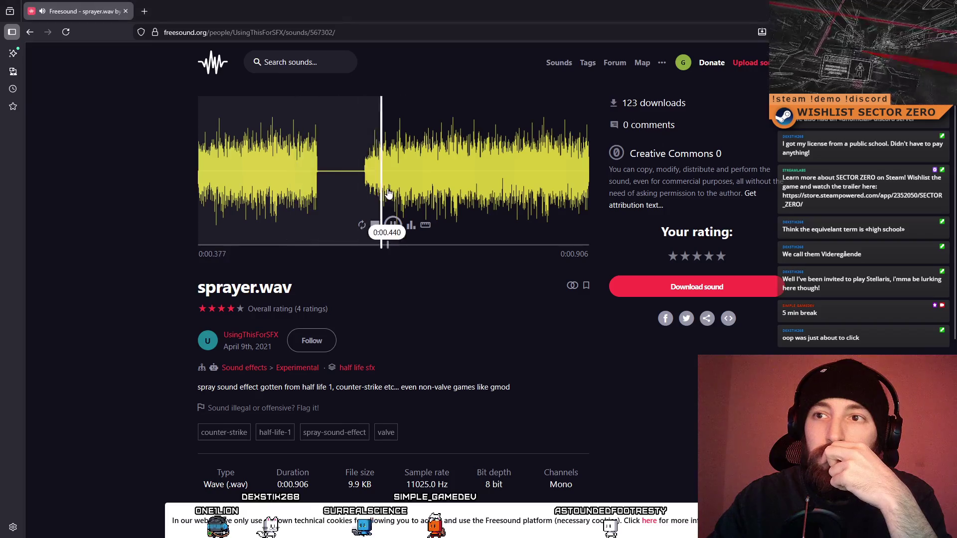
# - Go back to the Half life results and audition Mykonos Movements
pyautogui.scroll(-6, 388, 228)
pyautogui.scroll(4, 388, 228)
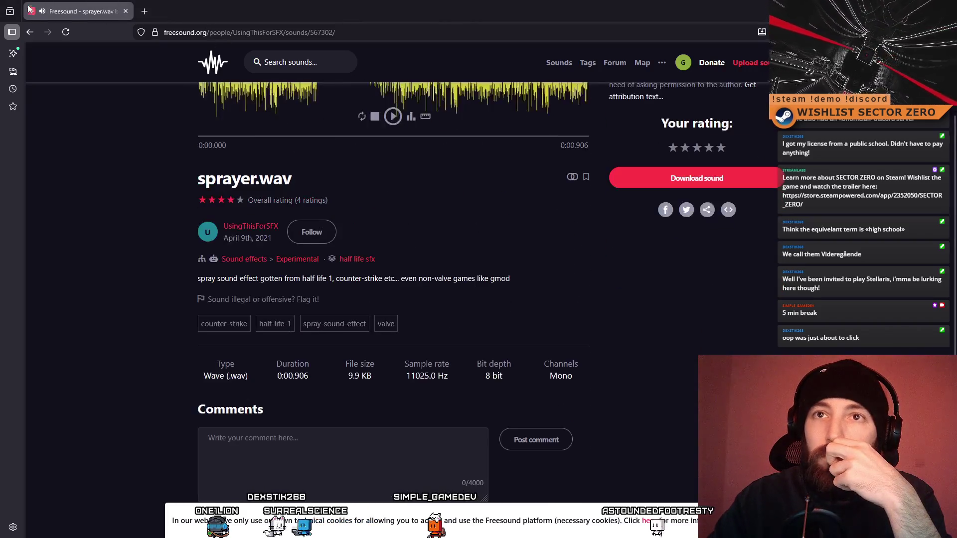
pyautogui.click(37, 35)
pyautogui.scroll(-4, 657, 361)
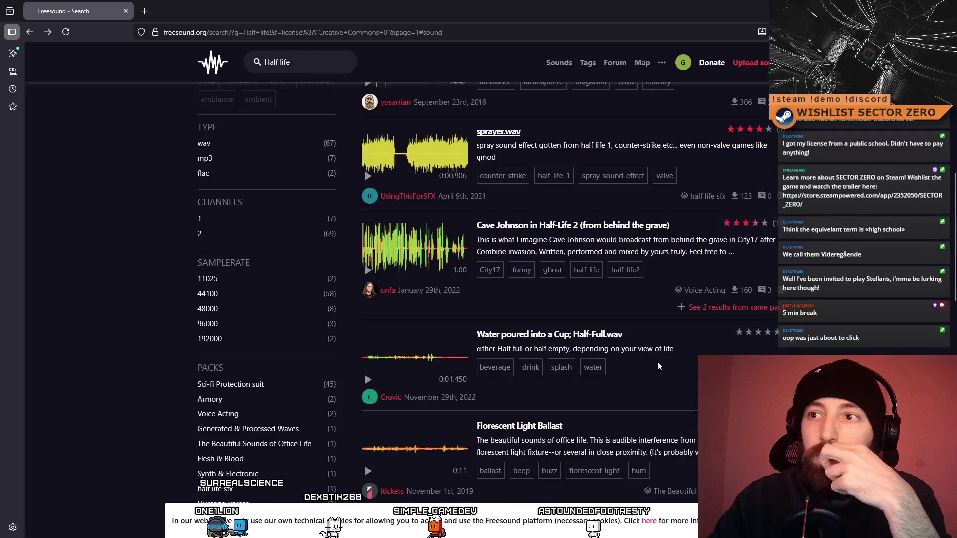
pyautogui.scroll(-4, 658, 363)
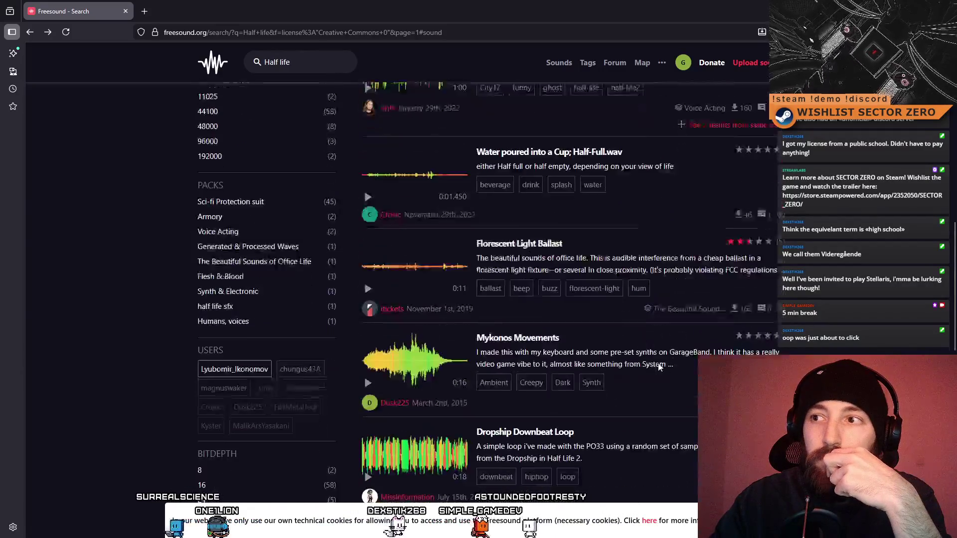
pyautogui.click(368, 363)
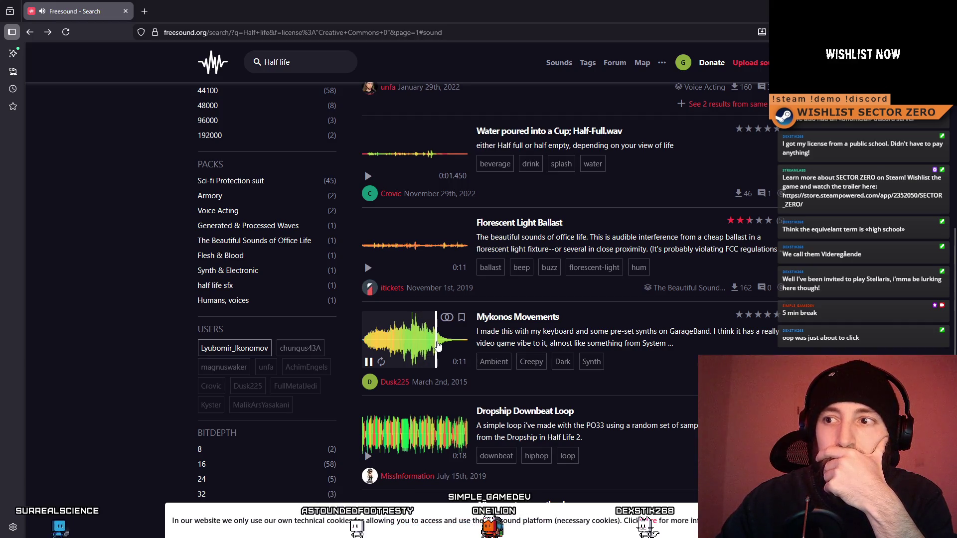
pyautogui.click(376, 340)
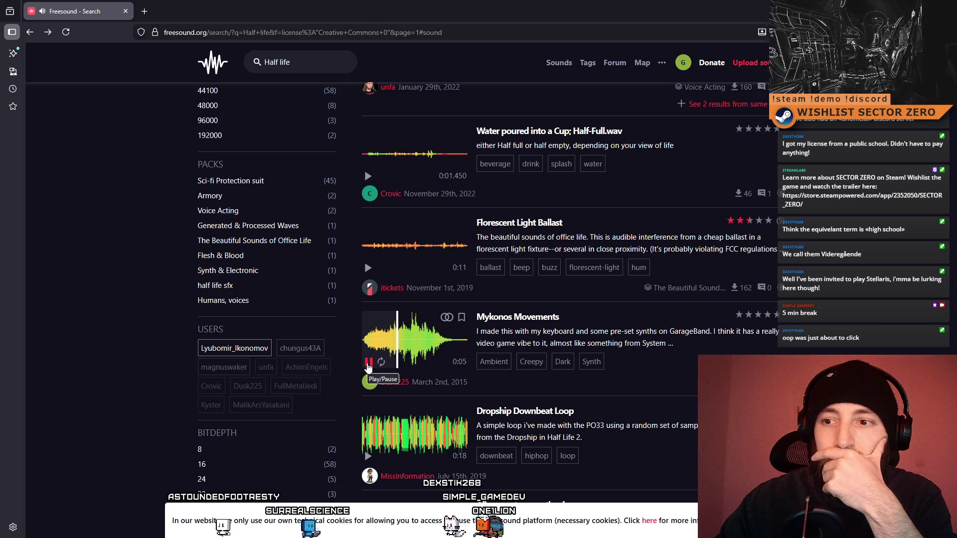
pyautogui.click(369, 362)
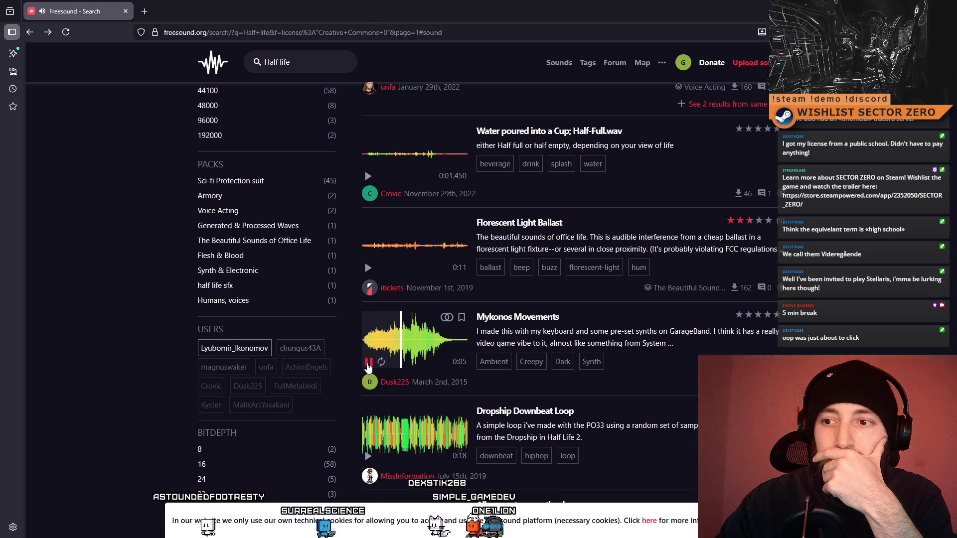
# - Preview Dropship Downbeat Loop, replay Mykonos Movements and open its sound page
pyautogui.click(368, 456)
pyautogui.click(369, 457)
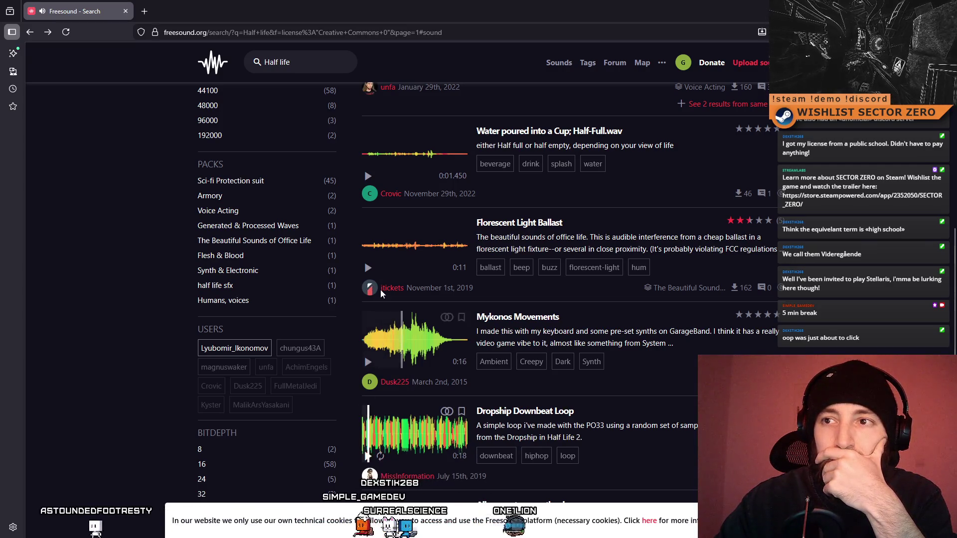
pyautogui.click(368, 363)
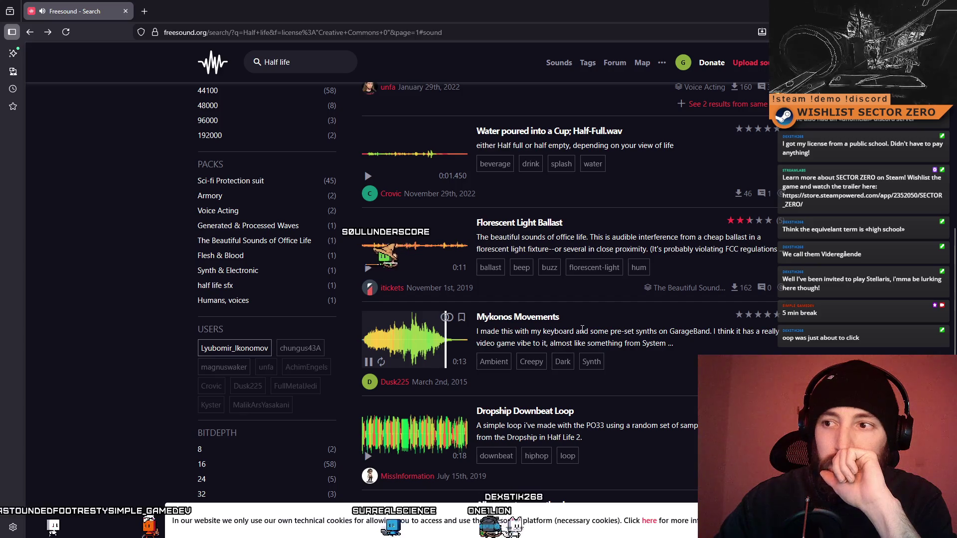
pyautogui.click(598, 313)
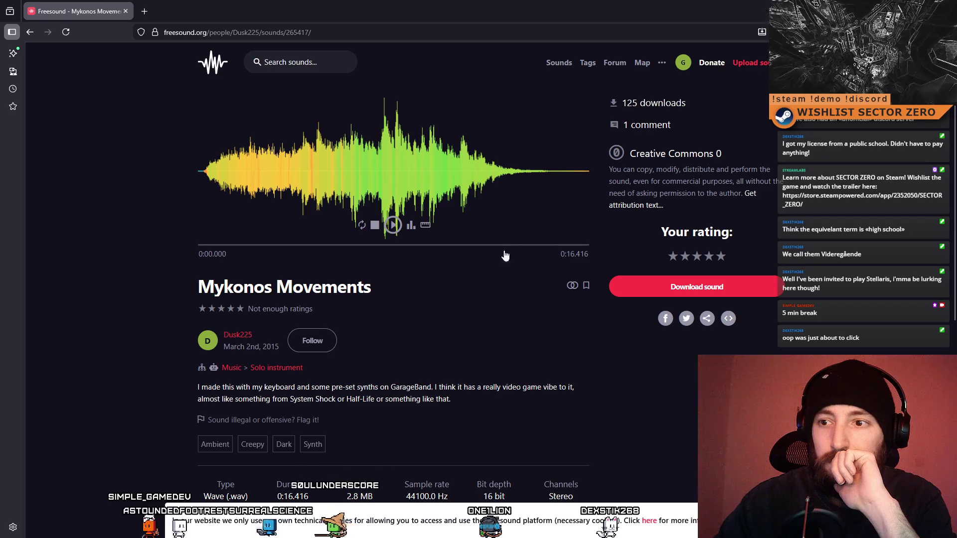
# - Play the Mykonos Movements waveform on its page, restarting near the beginning
pyautogui.click(280, 199)
pyautogui.click(213, 187)
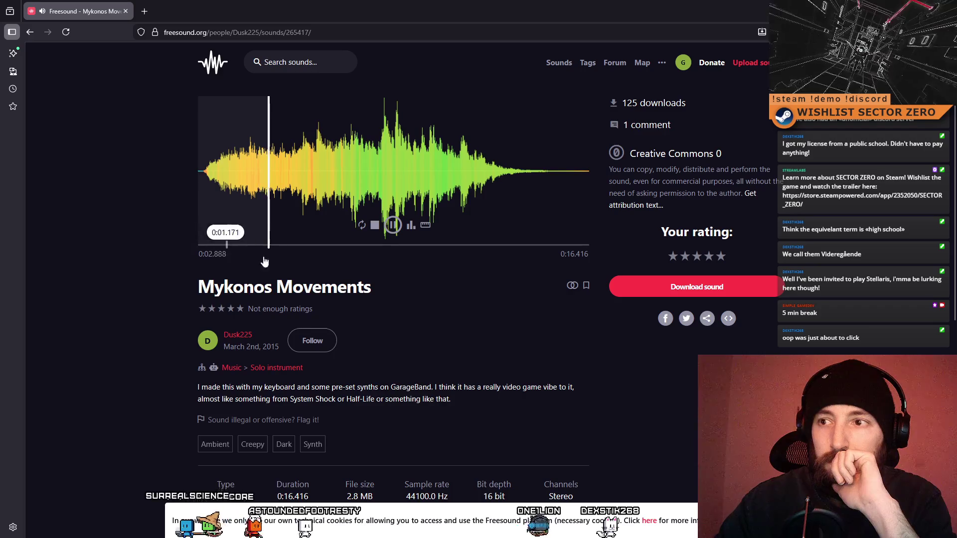
pyautogui.scroll(-2, 326, 322)
pyautogui.scroll(-3, 496, 319)
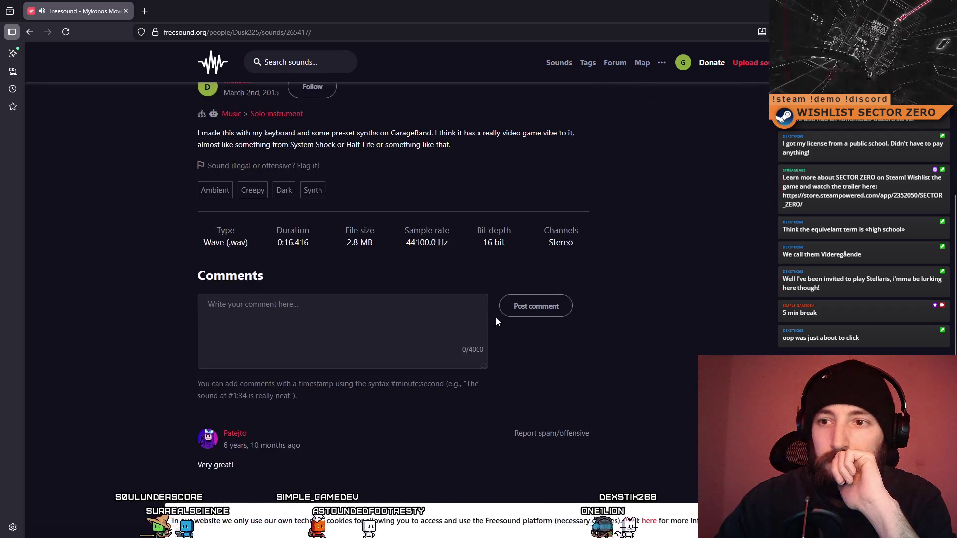
pyautogui.scroll(-2, 495, 318)
pyautogui.scroll(7, 495, 318)
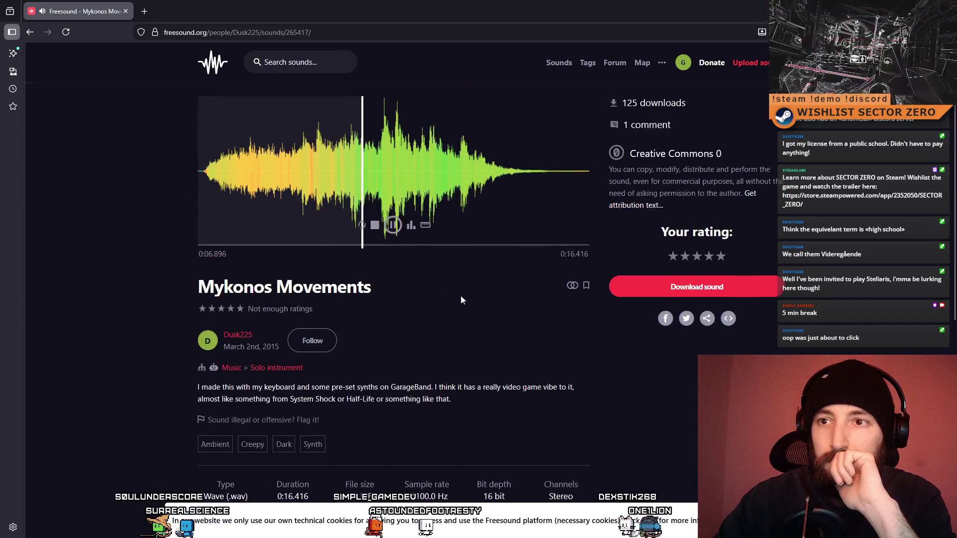
pyautogui.click(220, 190)
# - On the uploader's profile, preview Trance Synth, Mykonos Movements and Ambient Synth
pyautogui.click(572, 286)
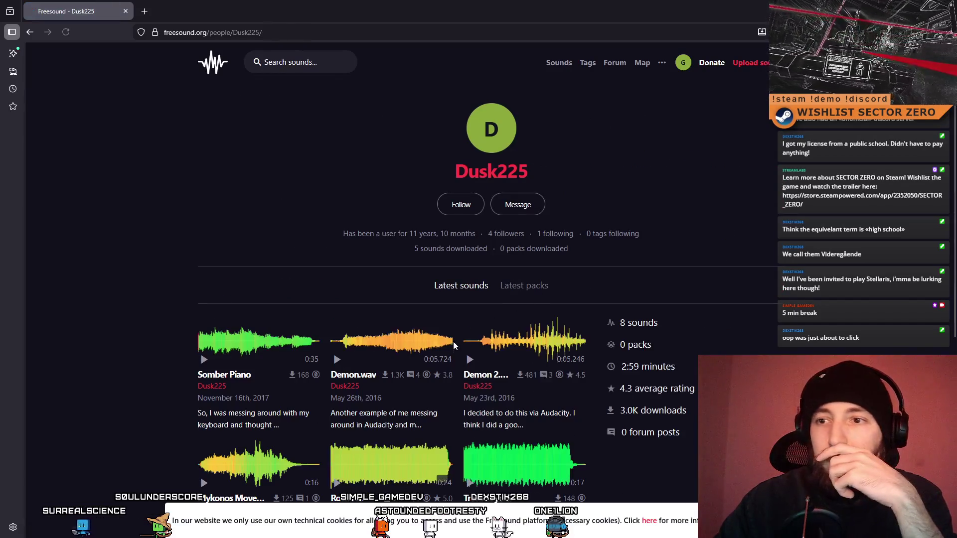
pyautogui.scroll(-2, 265, 249)
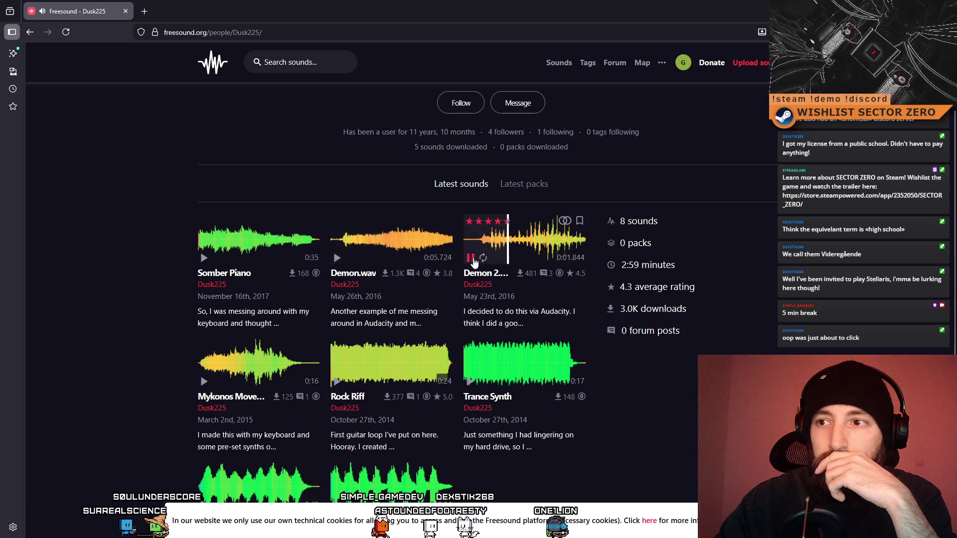
pyautogui.click(505, 377)
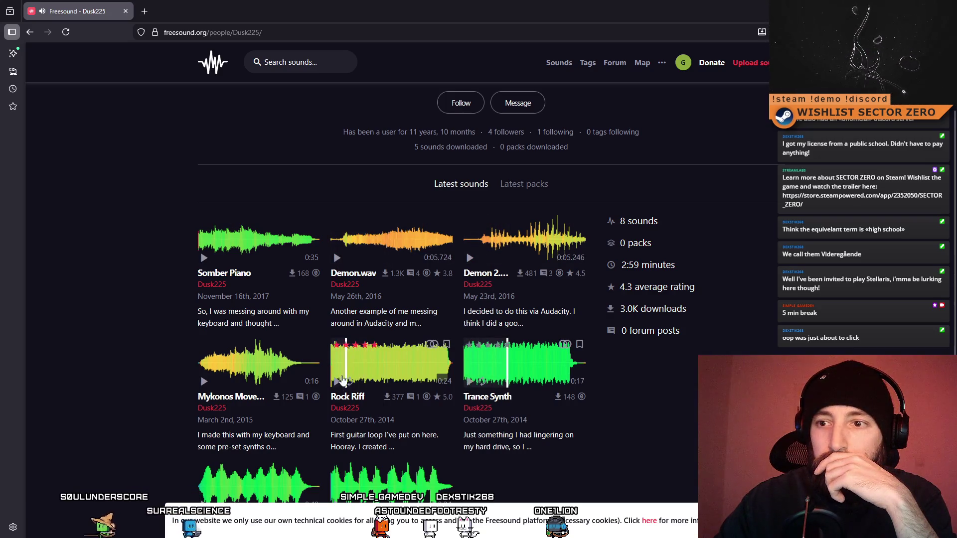
pyautogui.click(206, 382)
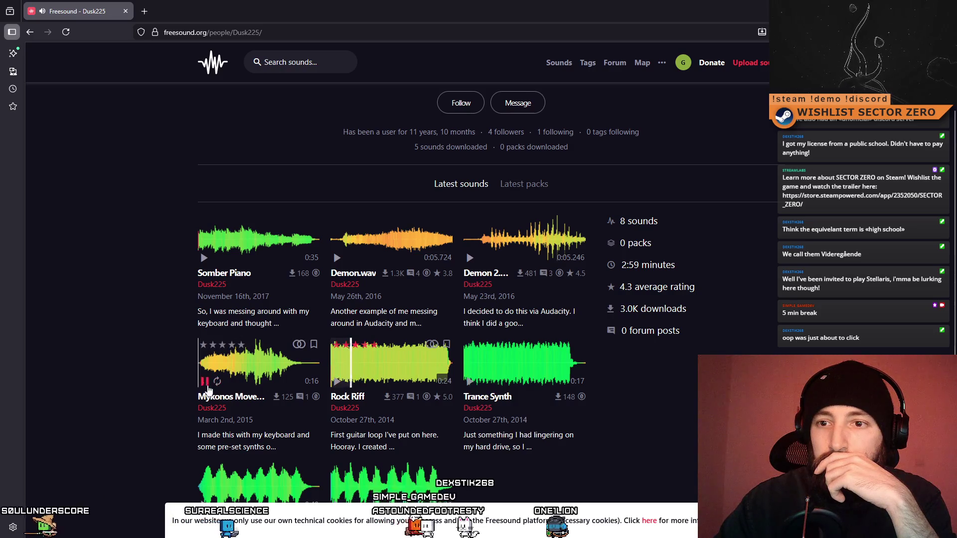
pyautogui.scroll(-2, 207, 394)
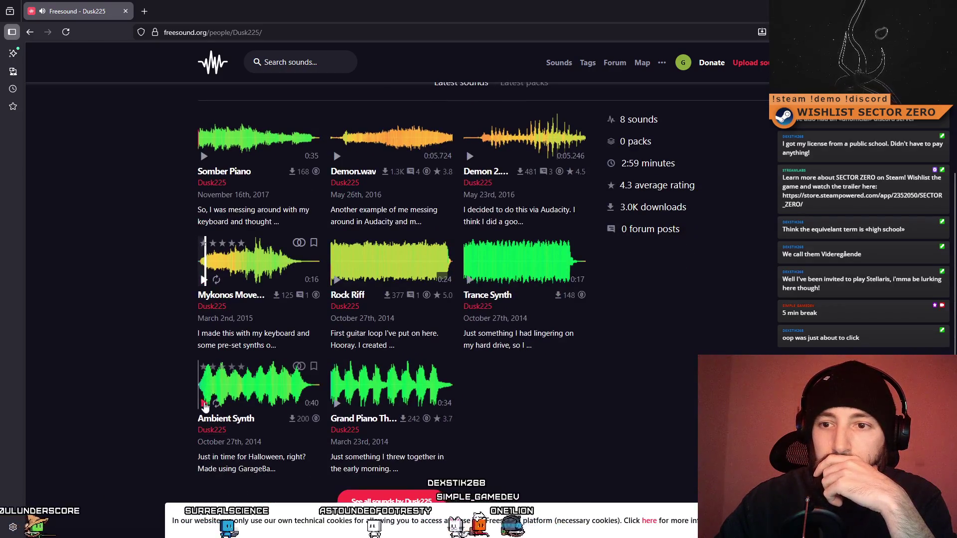
pyautogui.click(204, 404)
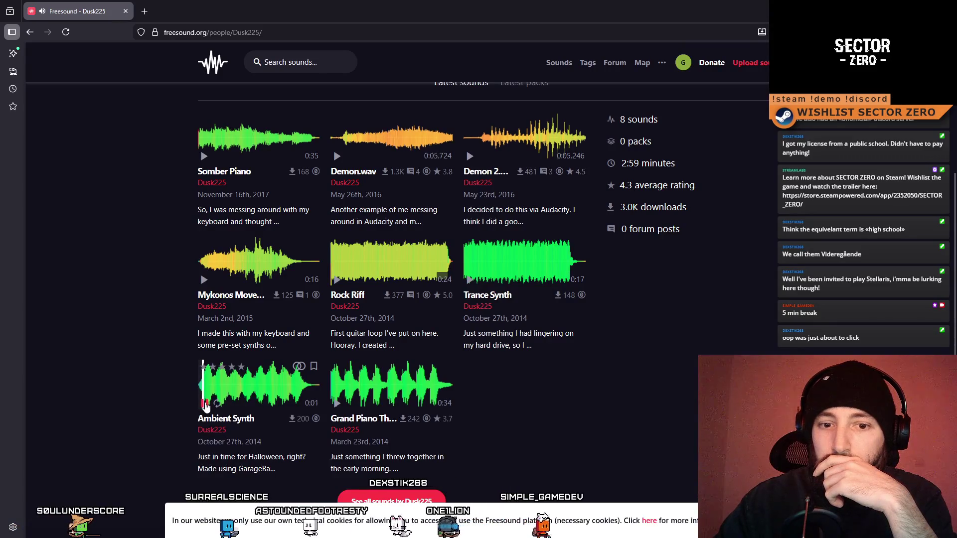
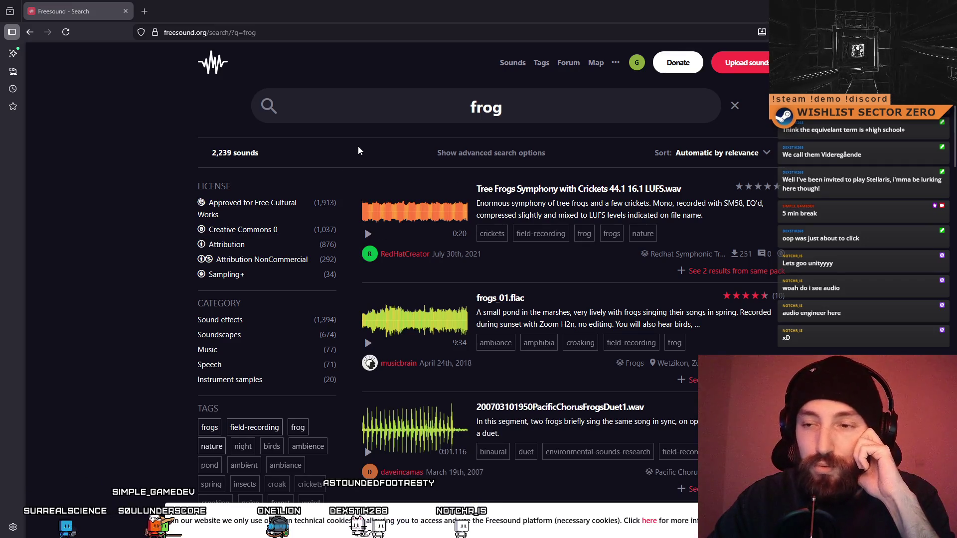
# - Filter the frog results to Creative Commons 0 sounds only
pyautogui.scroll(-3, 593, 292)
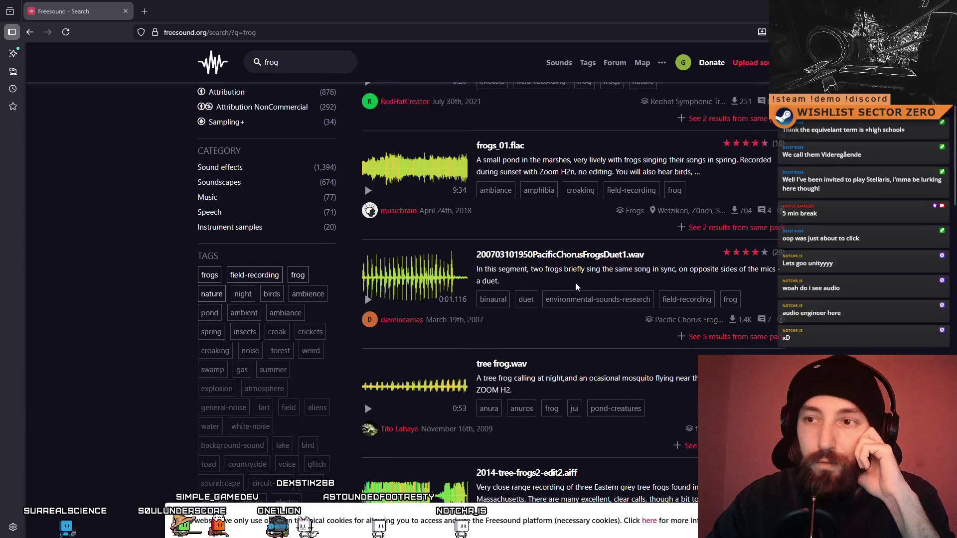
pyautogui.scroll(2, 558, 284)
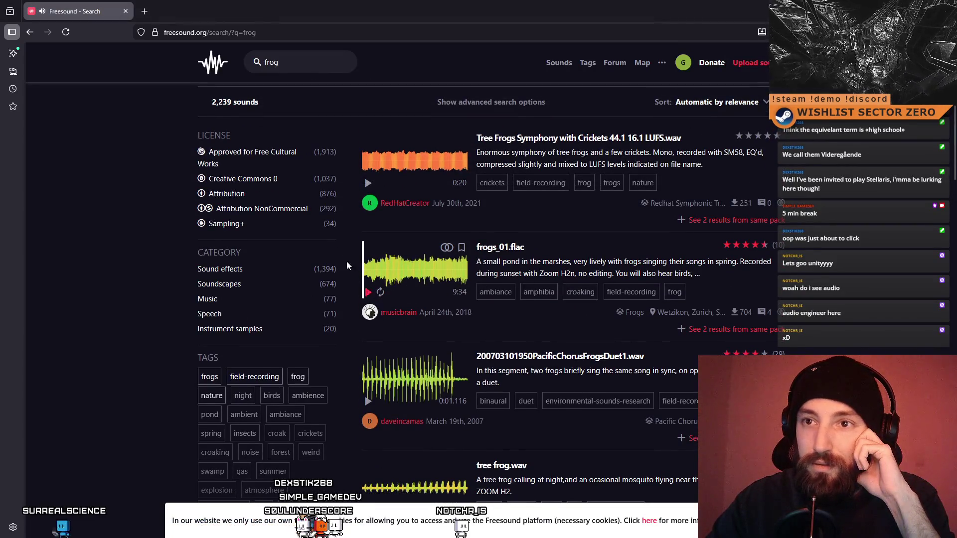
pyautogui.click(249, 180)
# - Preview Tree Frogs Symphony, frogs_01.flac and frog.serenade.m4a from the CC0 results
pyautogui.click(367, 259)
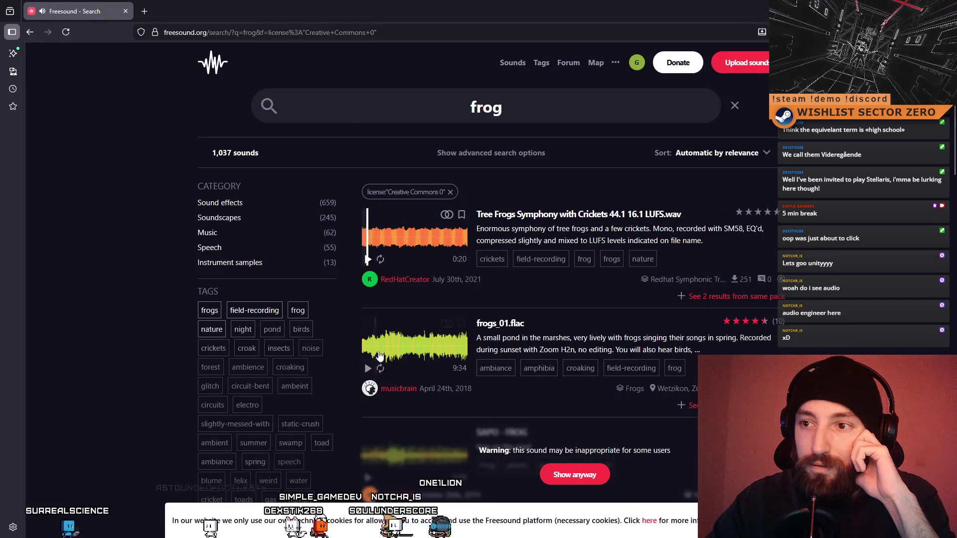
pyautogui.scroll(-2, 377, 348)
pyautogui.click(368, 318)
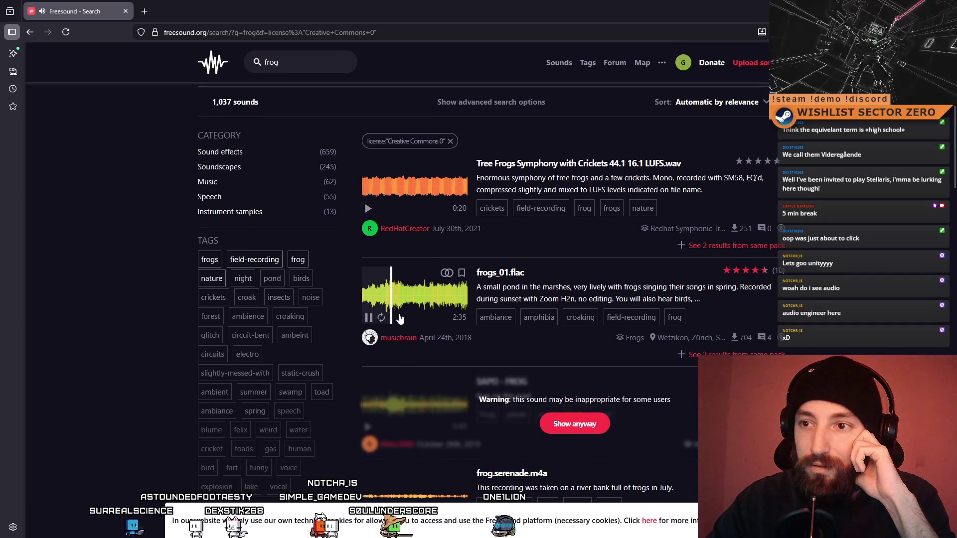
pyautogui.scroll(-3, 419, 319)
pyautogui.click(366, 326)
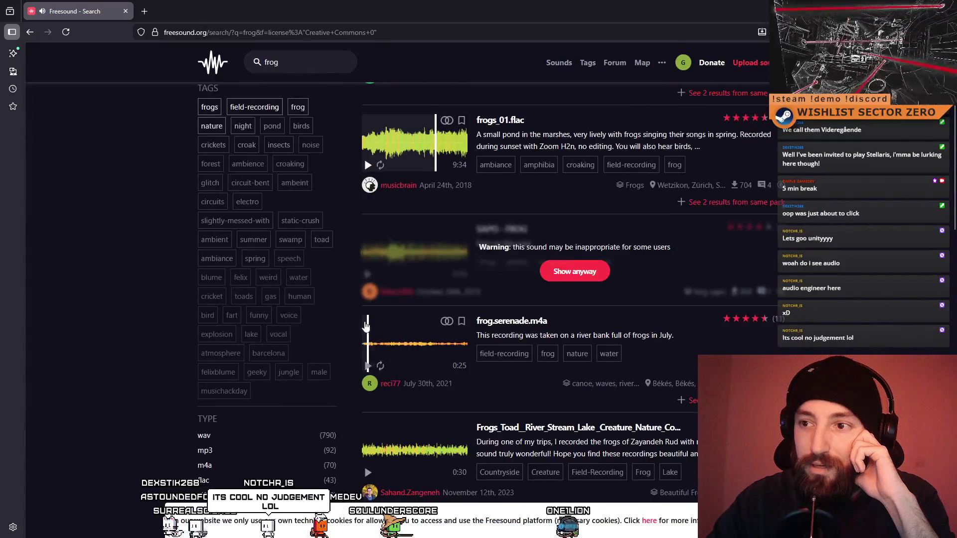
pyautogui.click(369, 368)
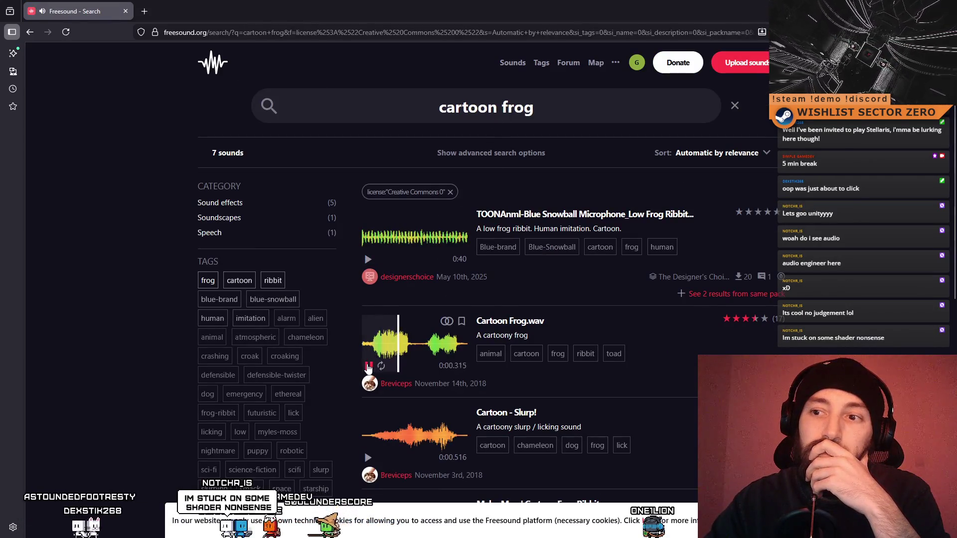
pyautogui.click(369, 368)
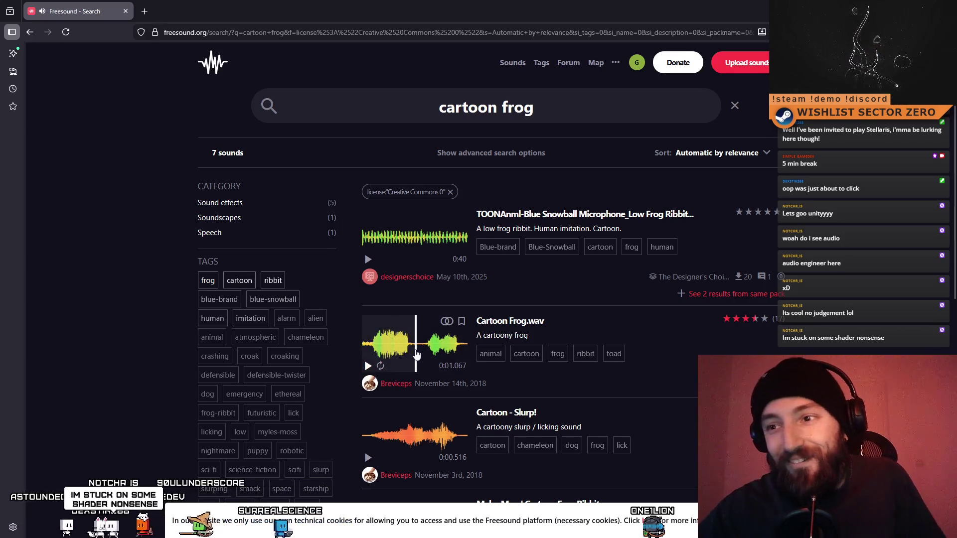
pyautogui.scroll(-2, 463, 363)
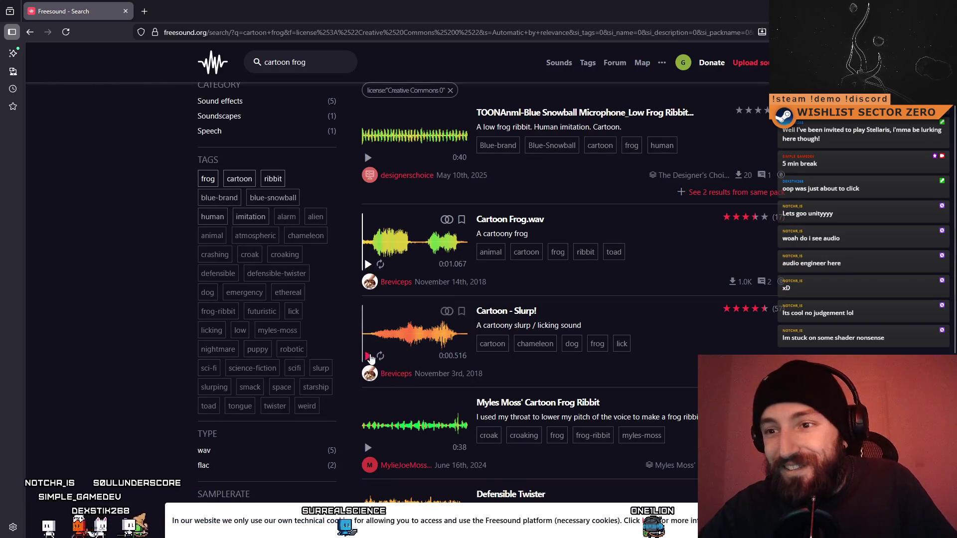
pyautogui.click(369, 356)
pyautogui.click(369, 357)
pyautogui.scroll(-3, 517, 391)
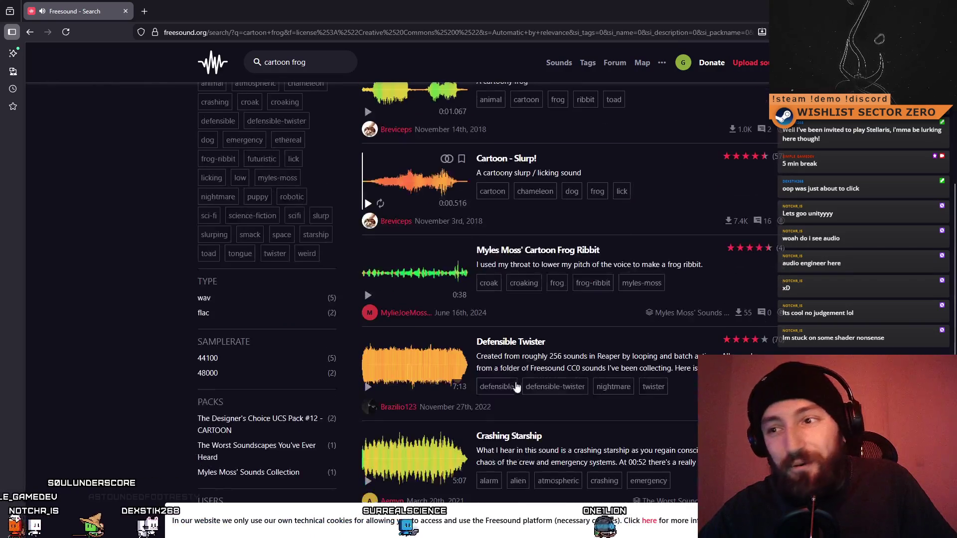
pyautogui.scroll(-1, 418, 369)
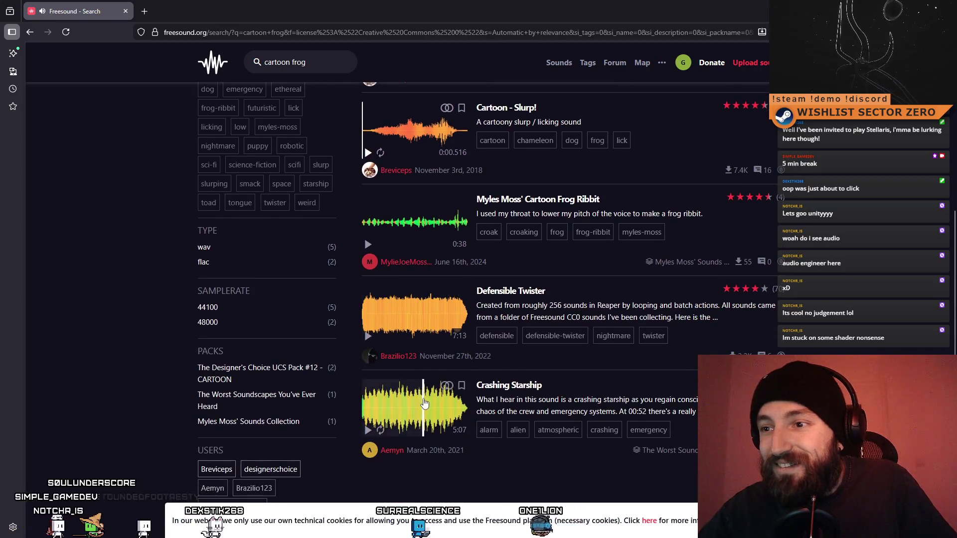
pyautogui.scroll(6, 424, 404)
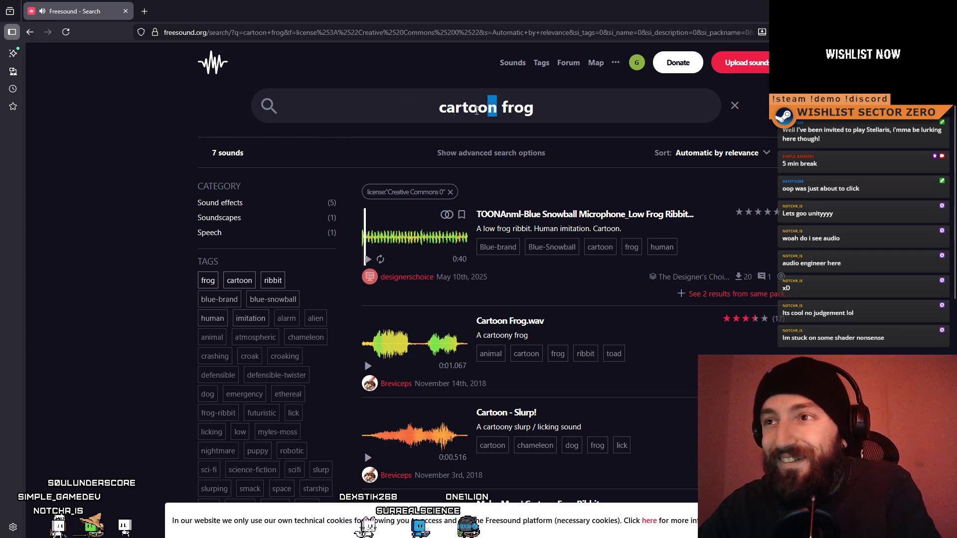
pyautogui.hotkey('ctrl', 'BackSpace')
pyautogui.press('Return')
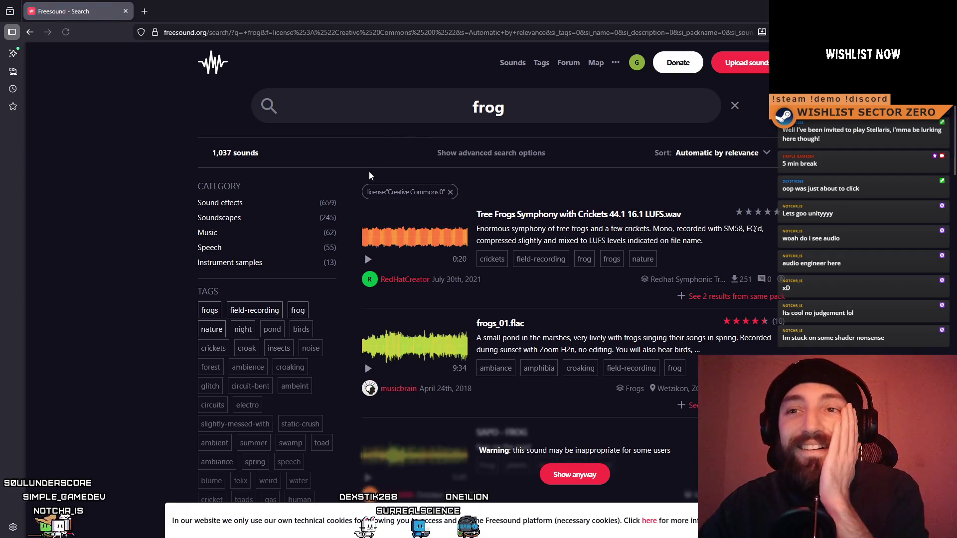
# - Reveal the hidden SAPO - FROG result and preview it, Frogs_Toad river and Wooden Frog "Croaks"
pyautogui.scroll(-3, 423, 279)
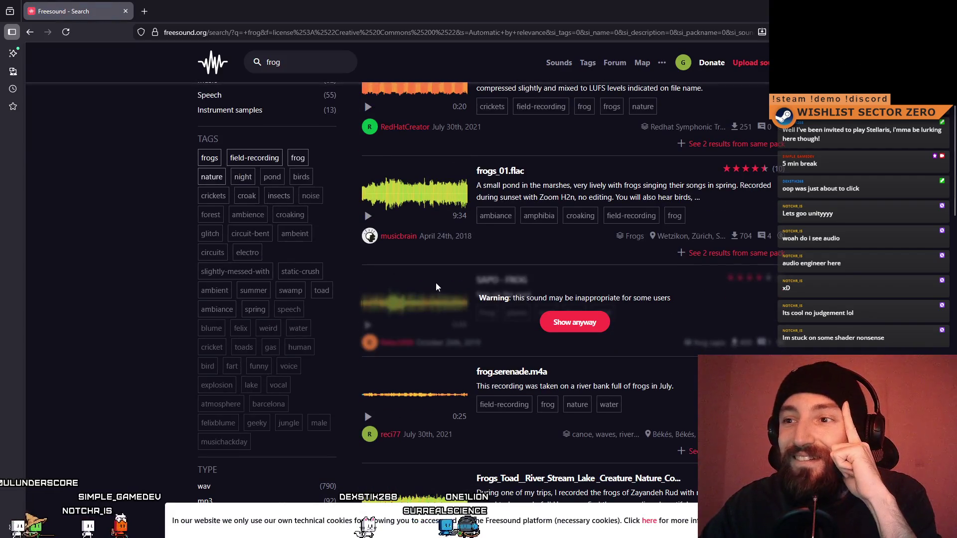
pyautogui.scroll(-2, 432, 283)
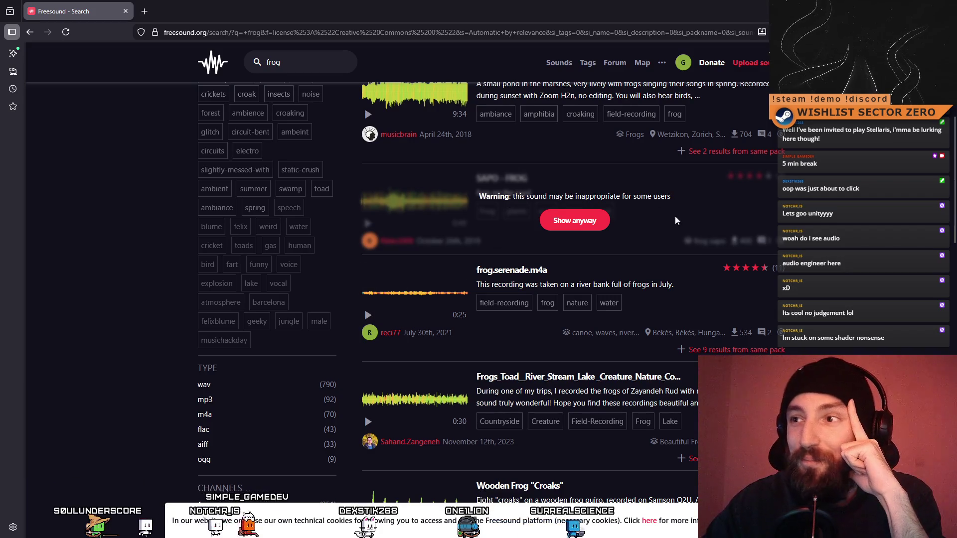
pyautogui.click(575, 220)
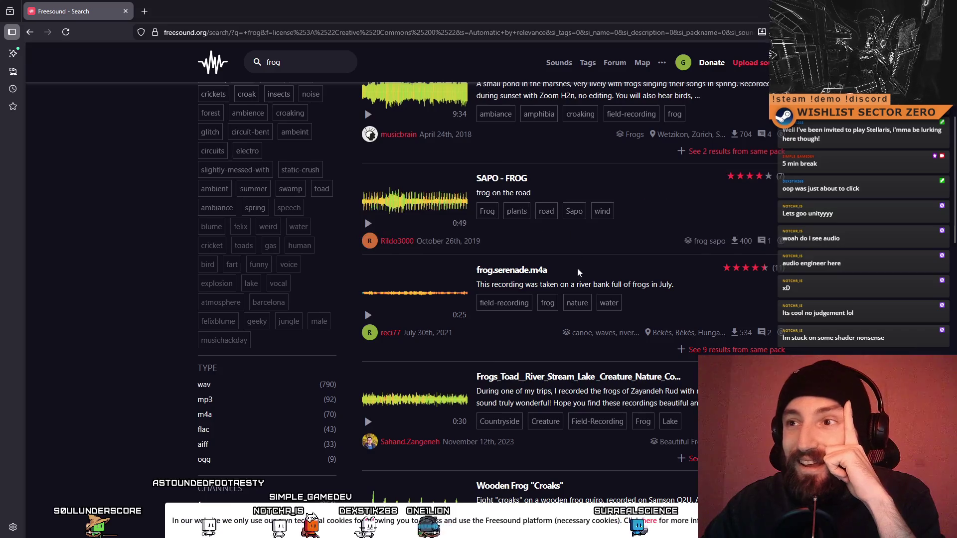
pyautogui.click(368, 223)
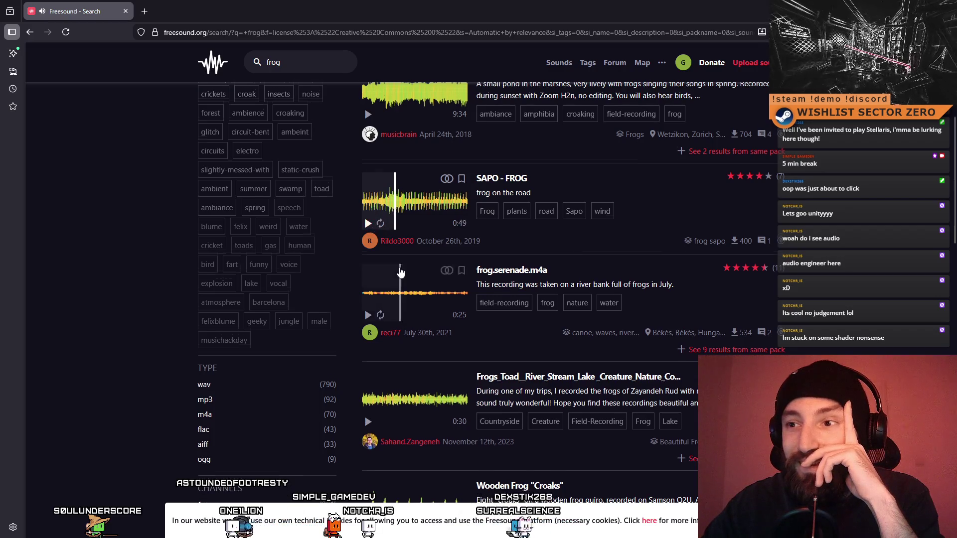
pyautogui.scroll(-3, 408, 272)
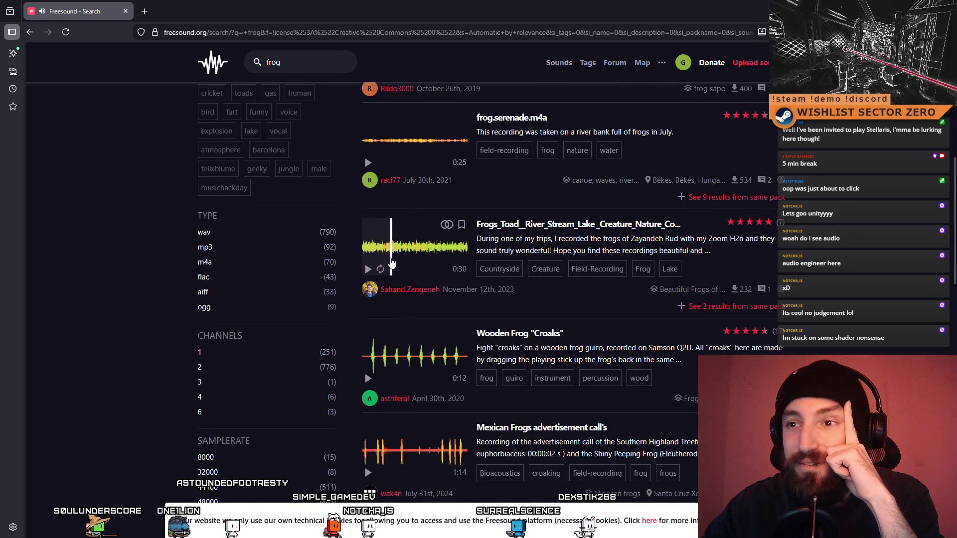
pyautogui.click(368, 271)
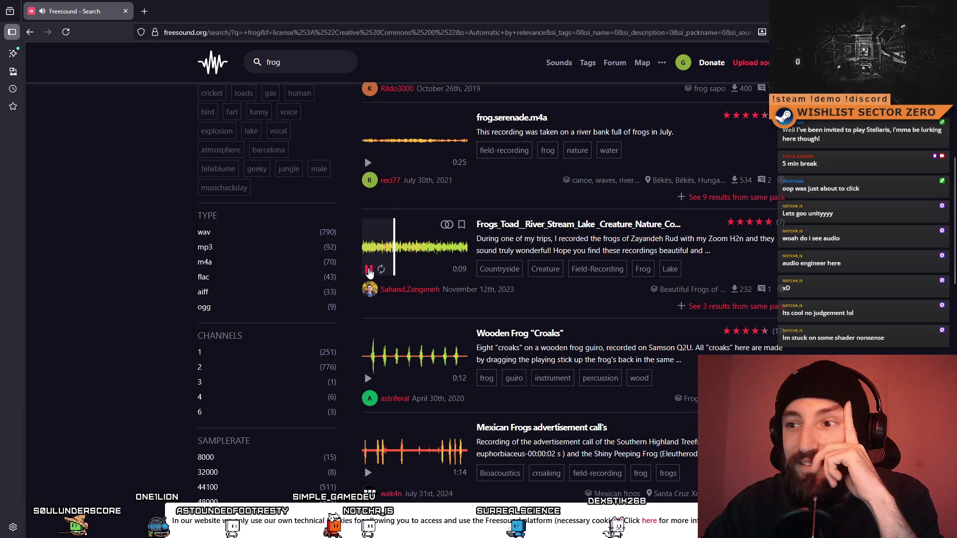
pyautogui.click(368, 378)
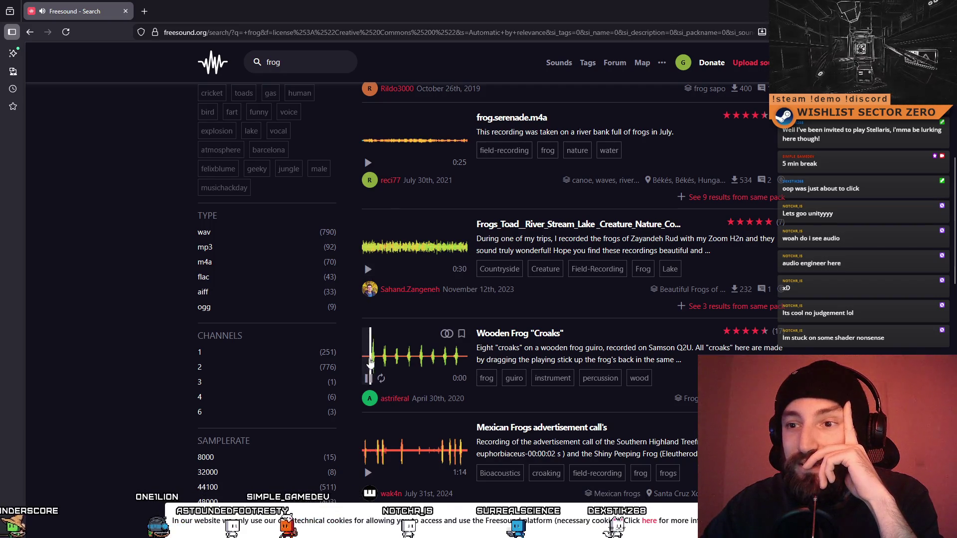
# - Scrub through the Mexican Frogs recording, reveal ranas conucos frogs.aif, and preview S19 FROG.mp3
pyautogui.scroll(-4, 366, 381)
pyautogui.click(366, 270)
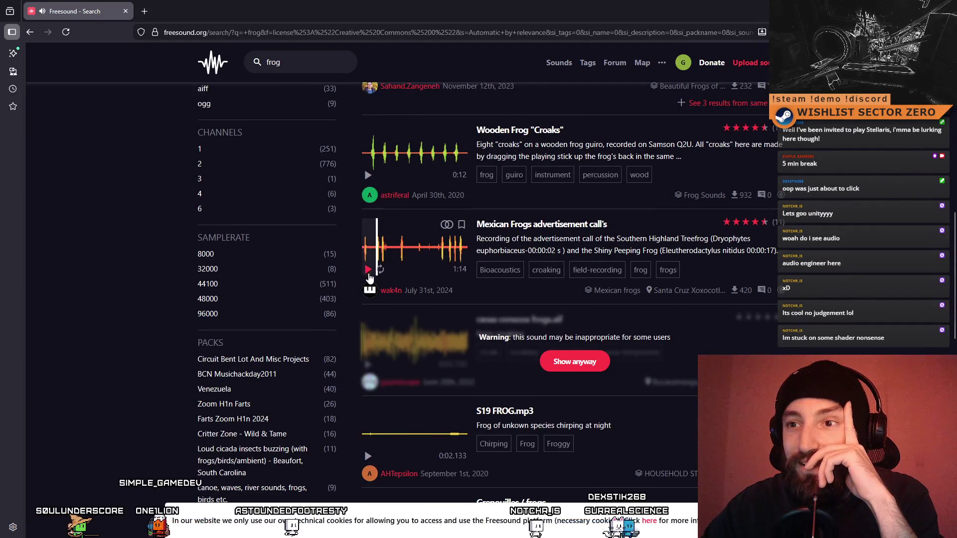
pyautogui.click(443, 254)
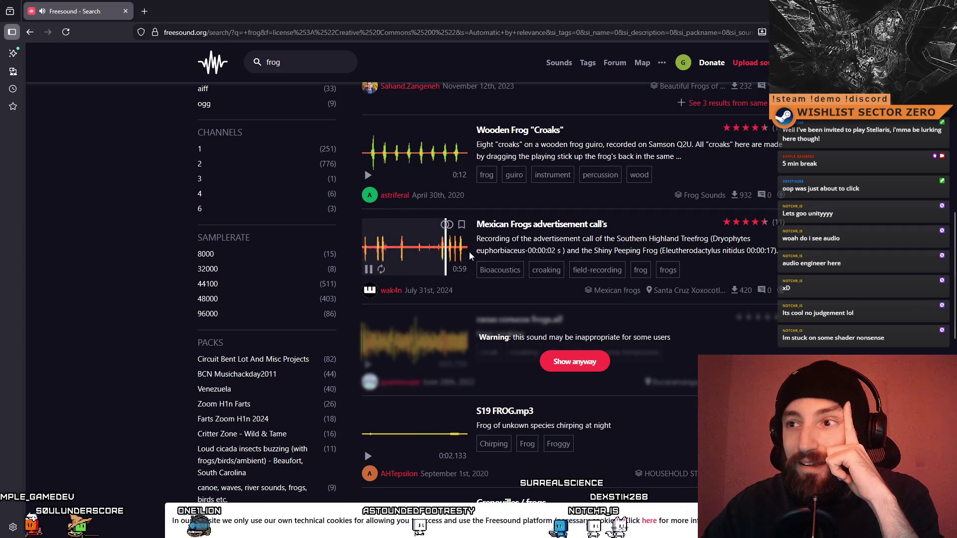
pyautogui.click(457, 258)
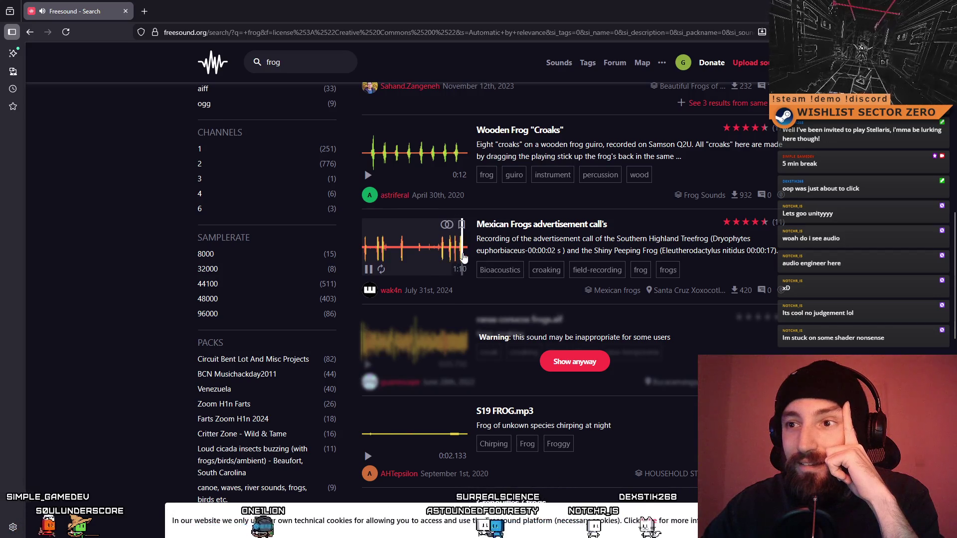
pyautogui.click(456, 260)
pyautogui.click(442, 259)
pyautogui.click(400, 255)
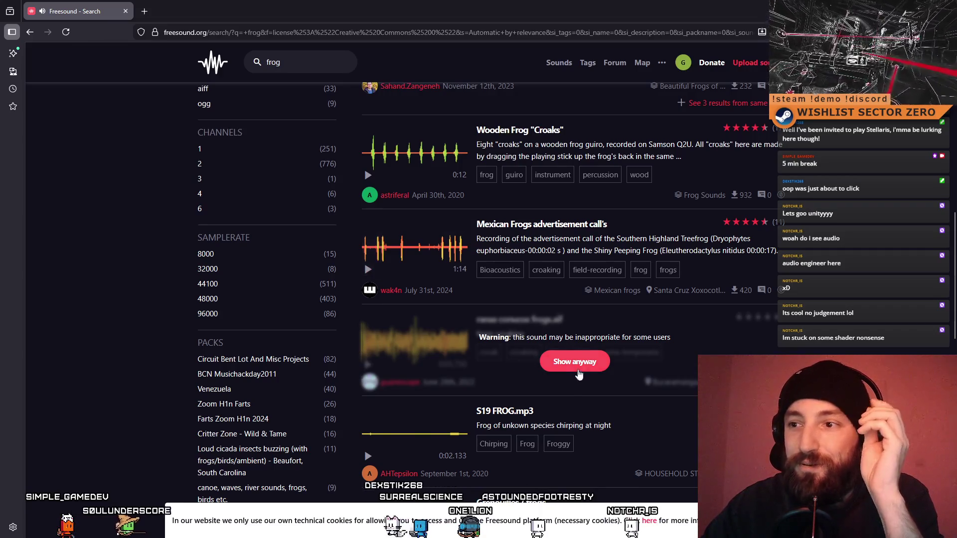
pyautogui.click(550, 369)
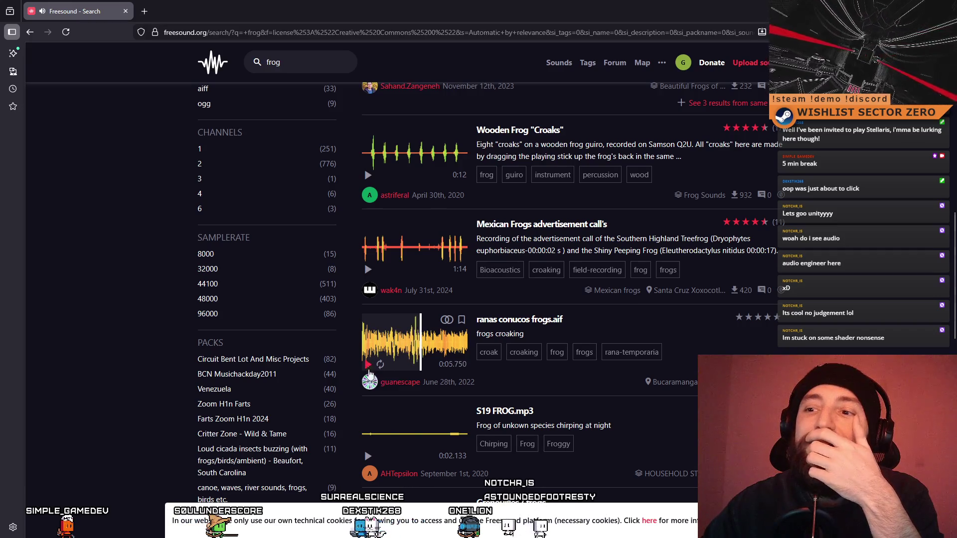
pyautogui.click(369, 456)
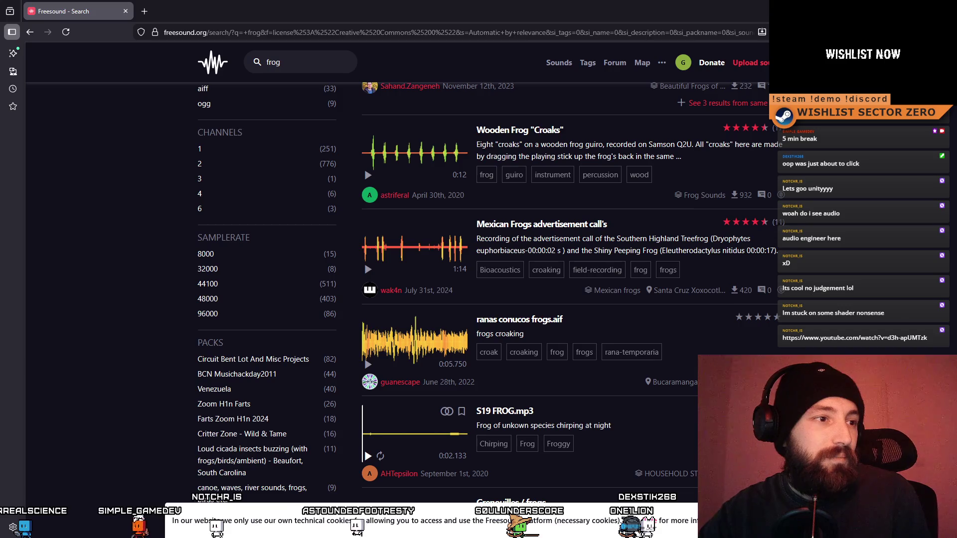
# - Audition Grenouilles / frogs, stop Alert Frog, and preview Frog Depressed Modification
pyautogui.scroll(-3, 573, 353)
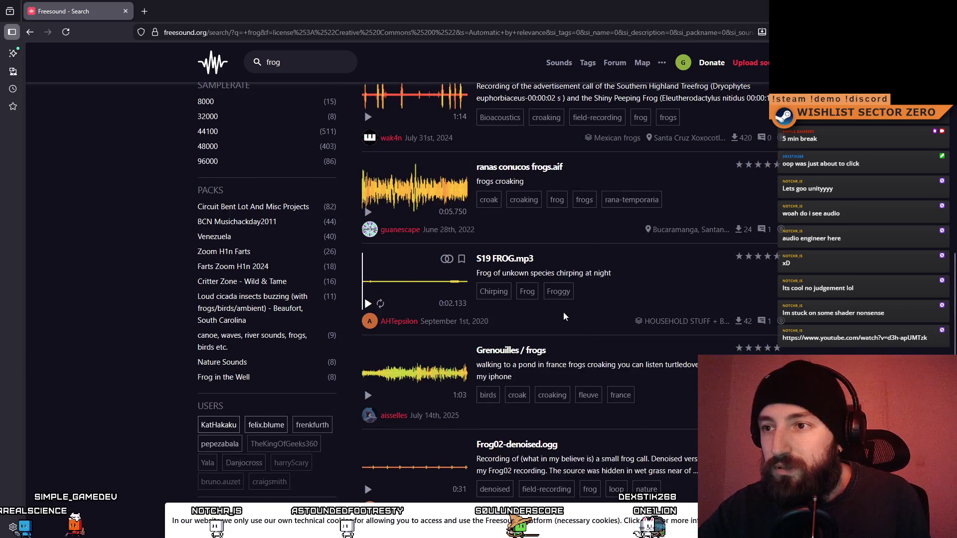
pyautogui.scroll(-2, 544, 316)
pyautogui.click(369, 294)
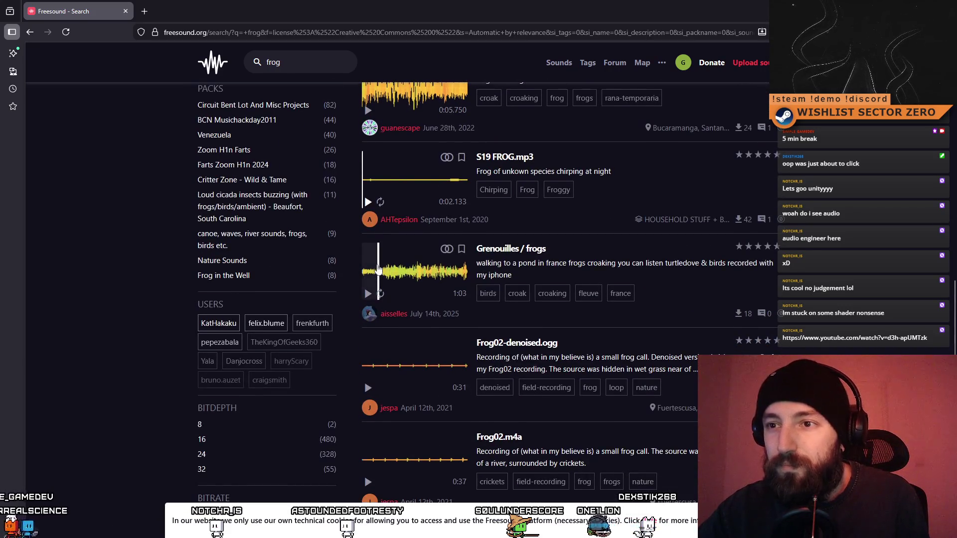
pyautogui.click(416, 271)
pyautogui.click(368, 294)
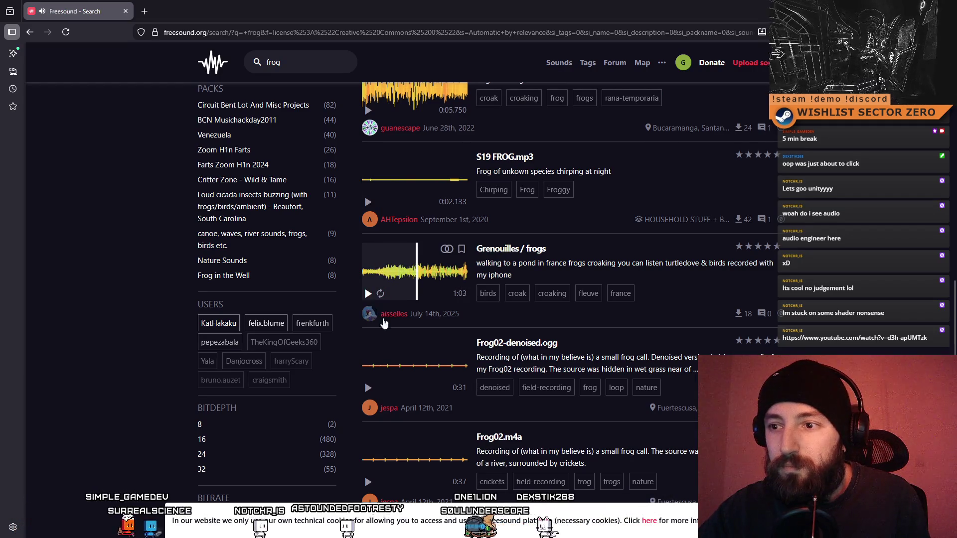
pyautogui.scroll(-3, 393, 343)
pyautogui.scroll(-1, 393, 343)
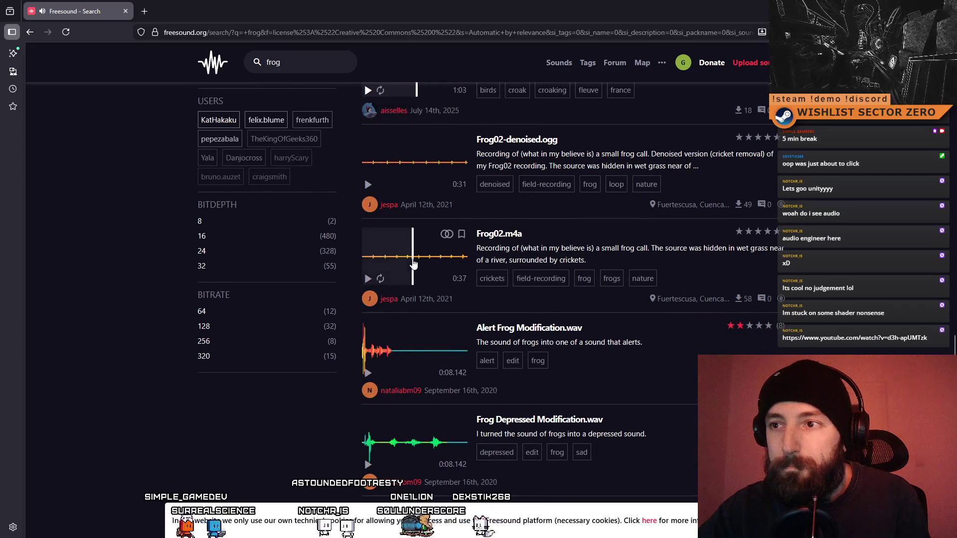
pyautogui.scroll(-1, 397, 306)
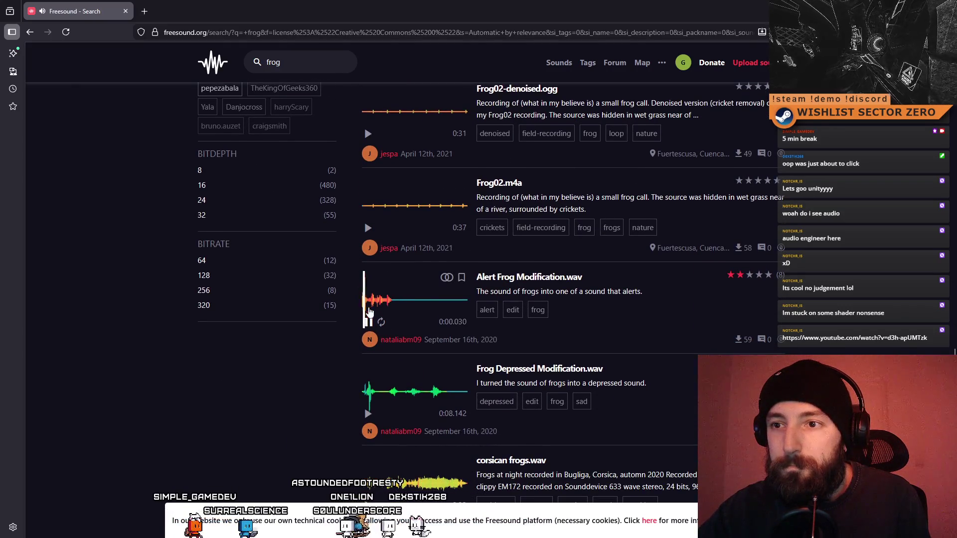
pyautogui.click(368, 323)
pyautogui.scroll(-3, 383, 345)
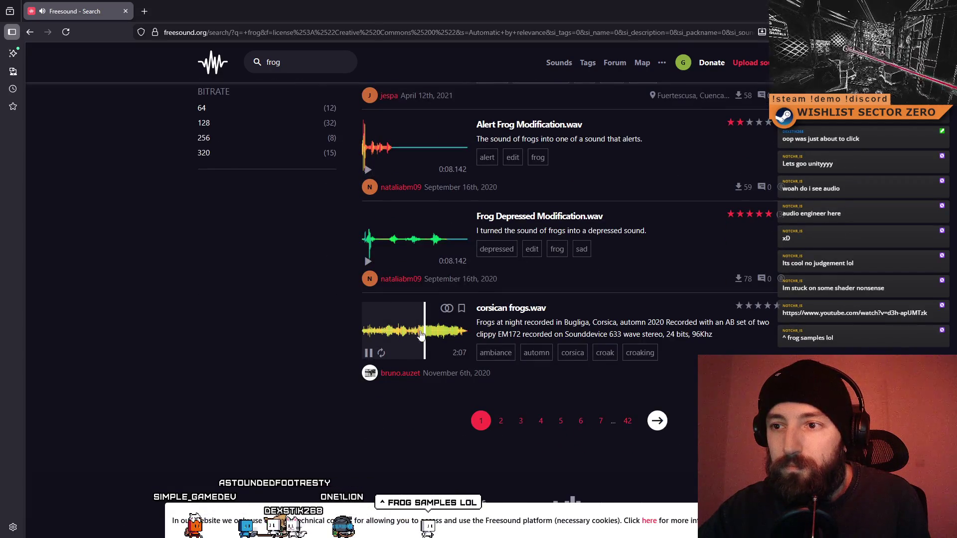
pyautogui.click(387, 257)
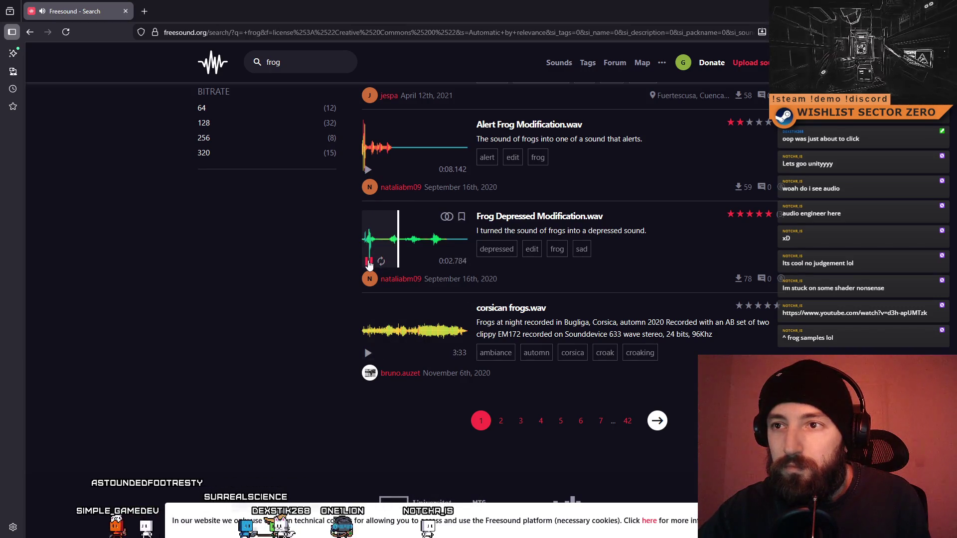
# - Browse back through the results and preview the Mexican Frogs advertisement call's recording
pyautogui.scroll(15, 371, 279)
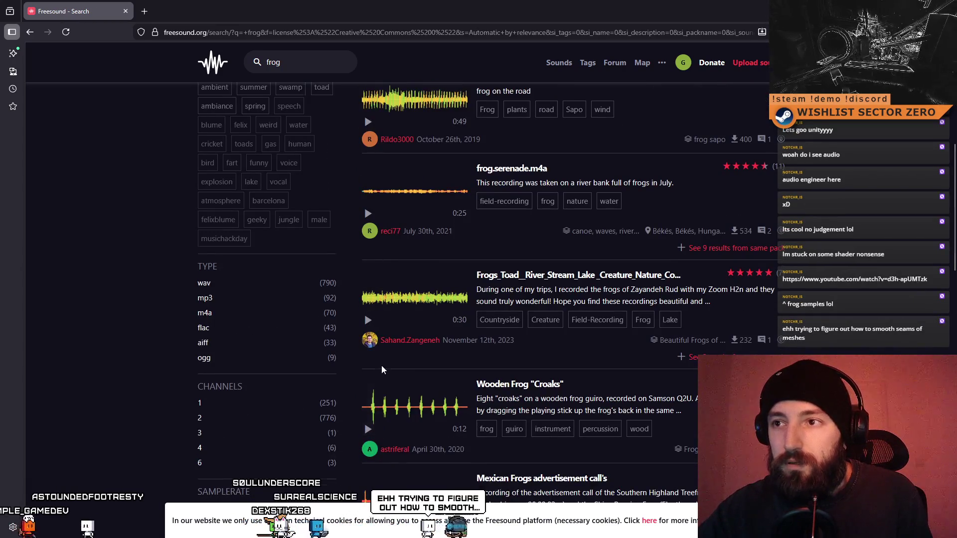
pyautogui.scroll(6, 382, 369)
pyautogui.scroll(-4, 392, 325)
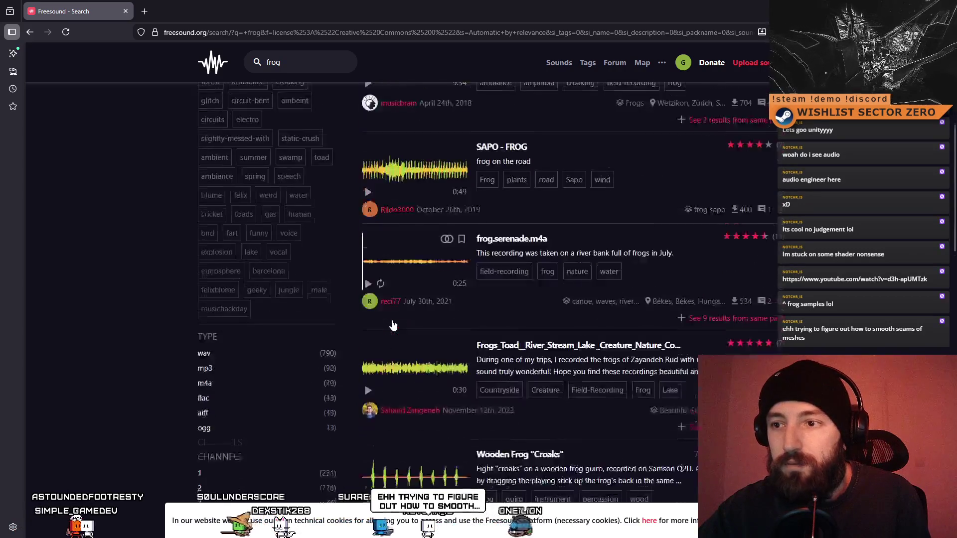
pyautogui.scroll(-7, 393, 325)
pyautogui.scroll(-7, 402, 289)
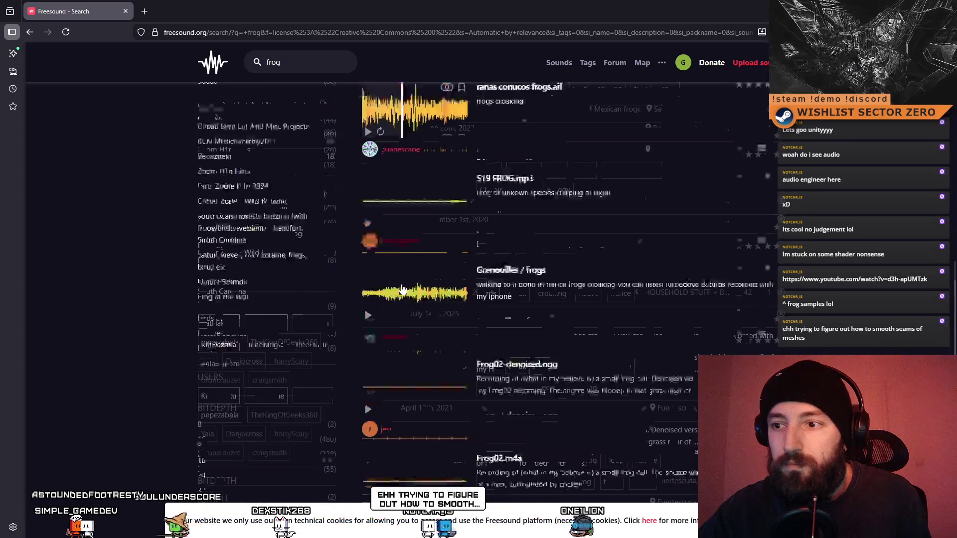
pyautogui.scroll(2, 401, 289)
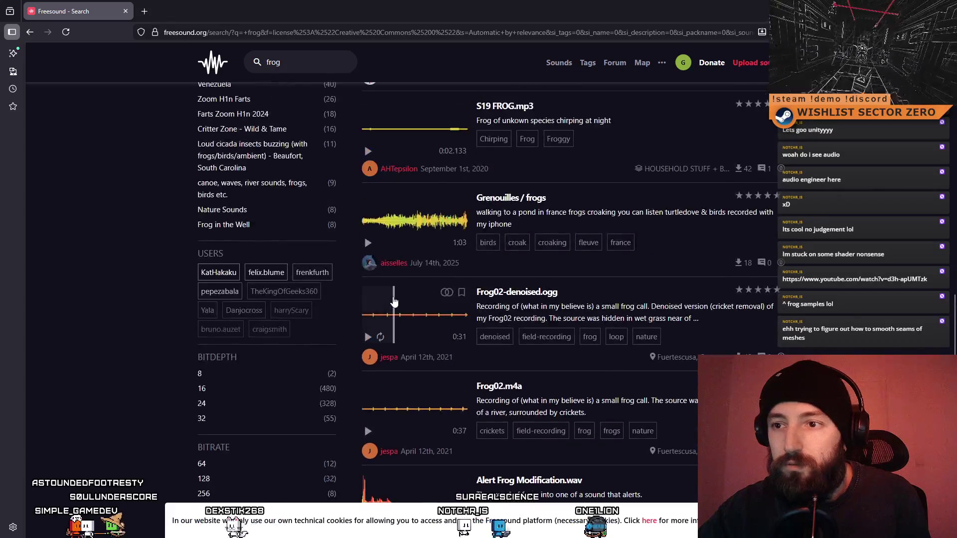
pyautogui.scroll(-3, 371, 341)
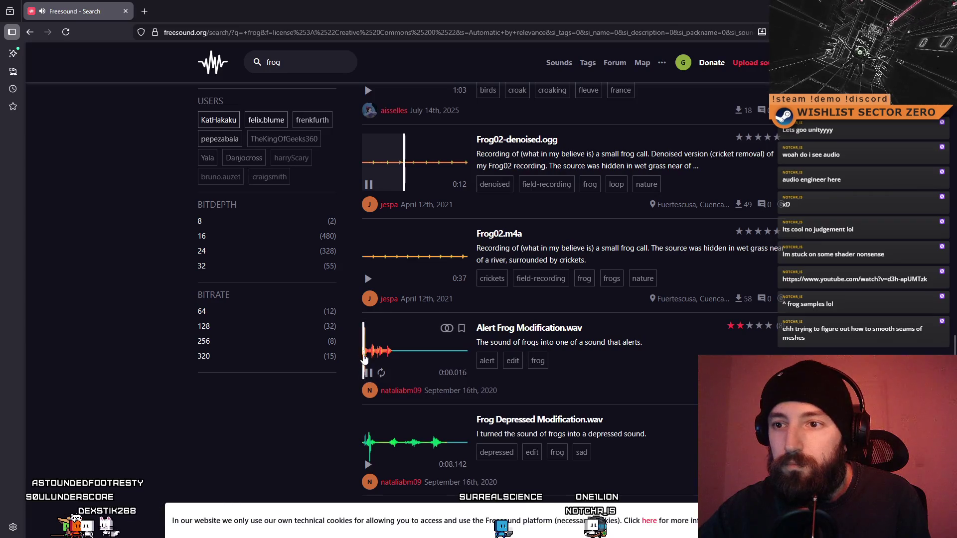
pyautogui.scroll(11, 380, 327)
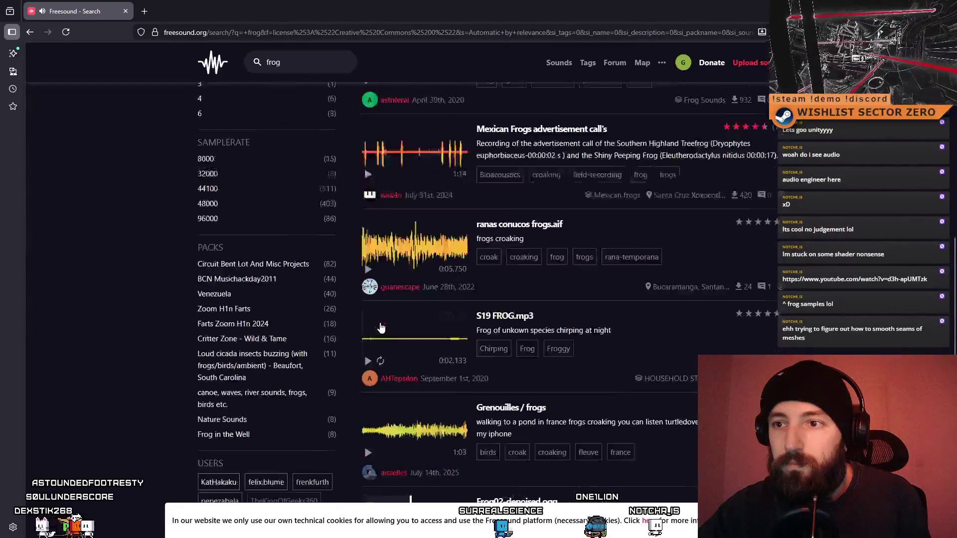
pyautogui.scroll(2, 388, 329)
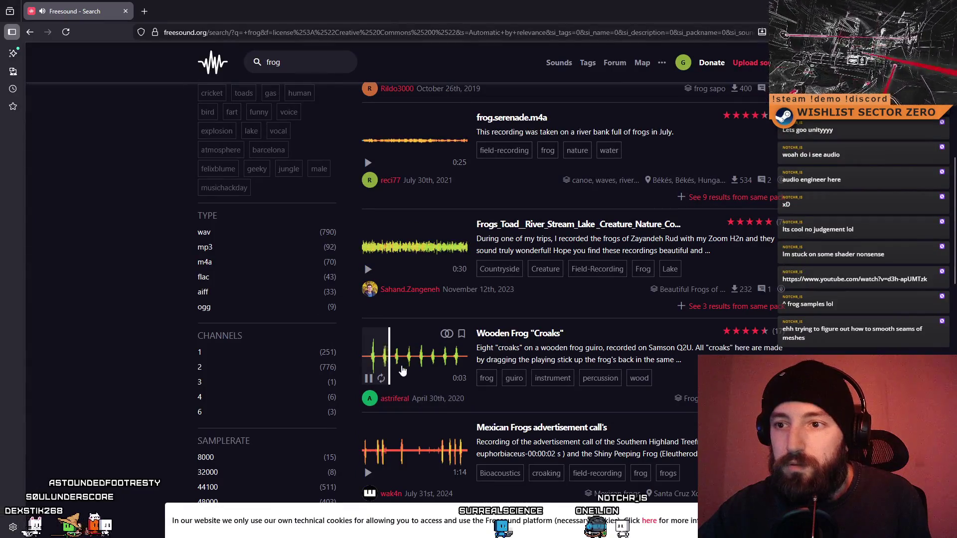
pyautogui.scroll(2, 384, 359)
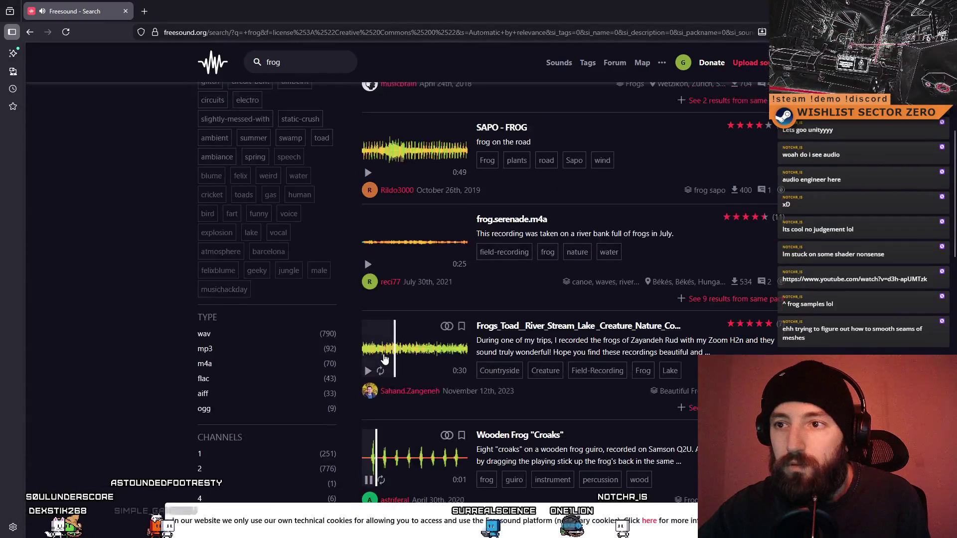
pyautogui.scroll(-2, 364, 411)
pyautogui.click(369, 472)
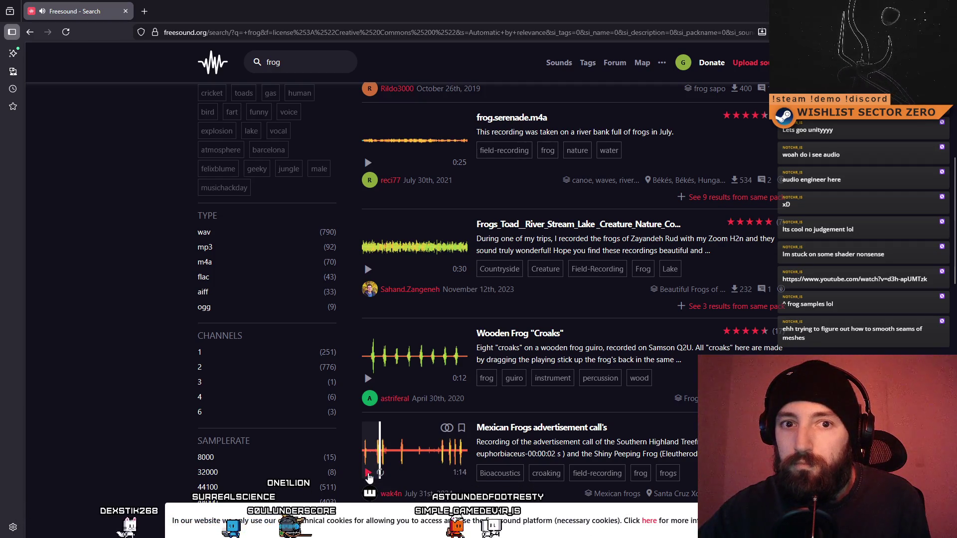
pyautogui.scroll(-3, 494, 332)
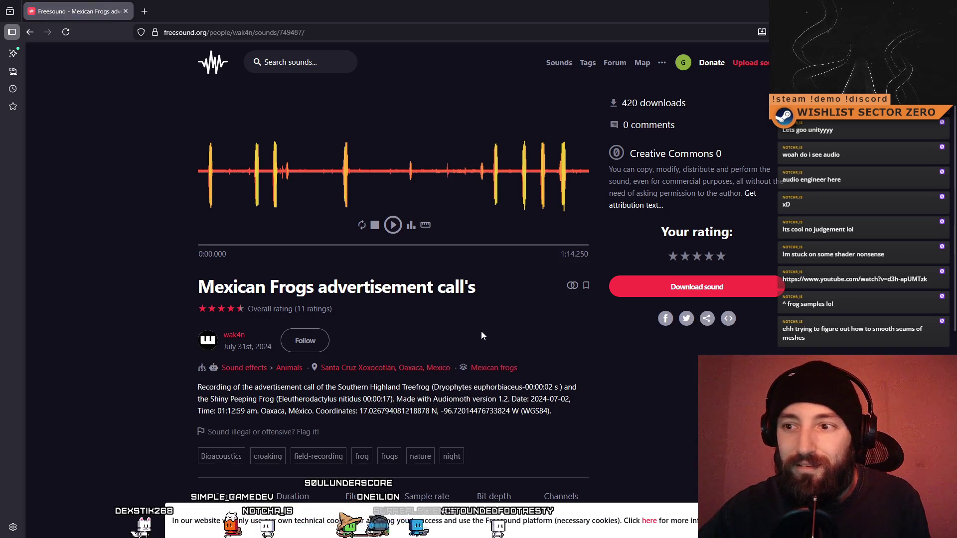
# - Give Mexican Frogs advertisement call's a five-star rating and download its 6.2 MB .wav
pyautogui.scroll(-6, 482, 335)
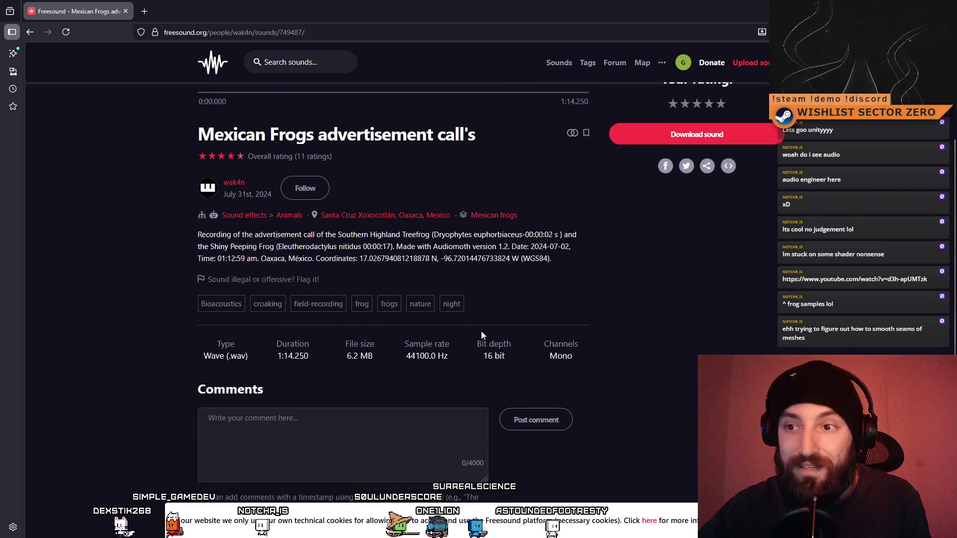
pyautogui.scroll(5, 482, 335)
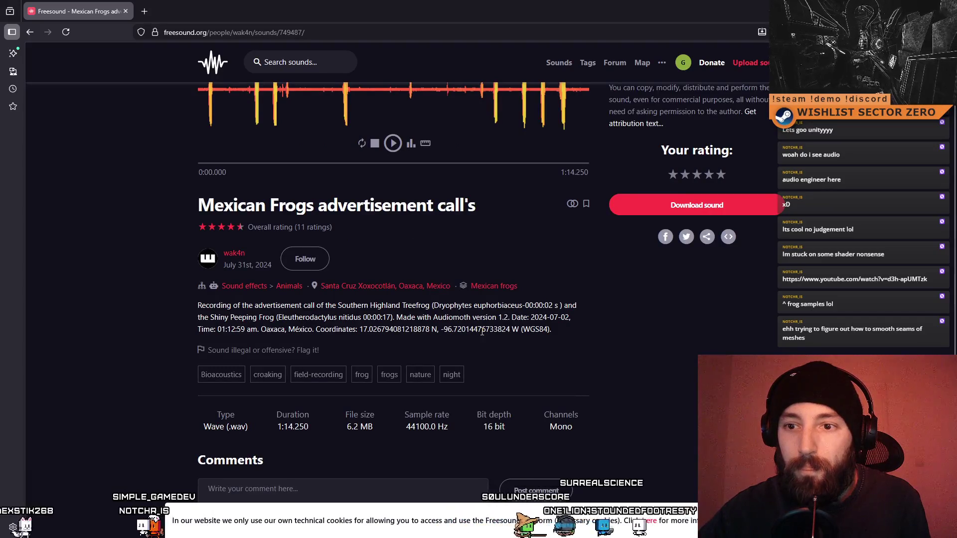
pyautogui.scroll(2, 620, 370)
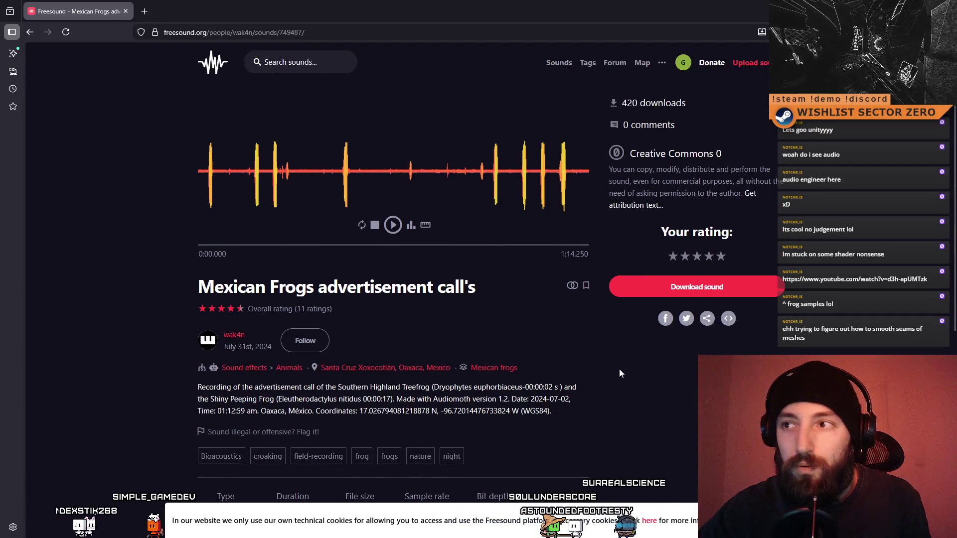
pyautogui.click(721, 256)
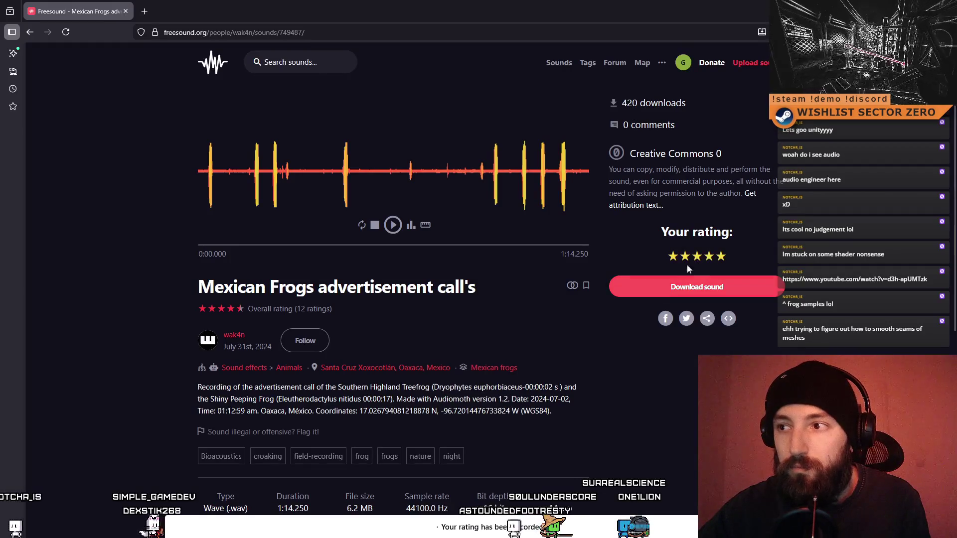
pyautogui.click(707, 294)
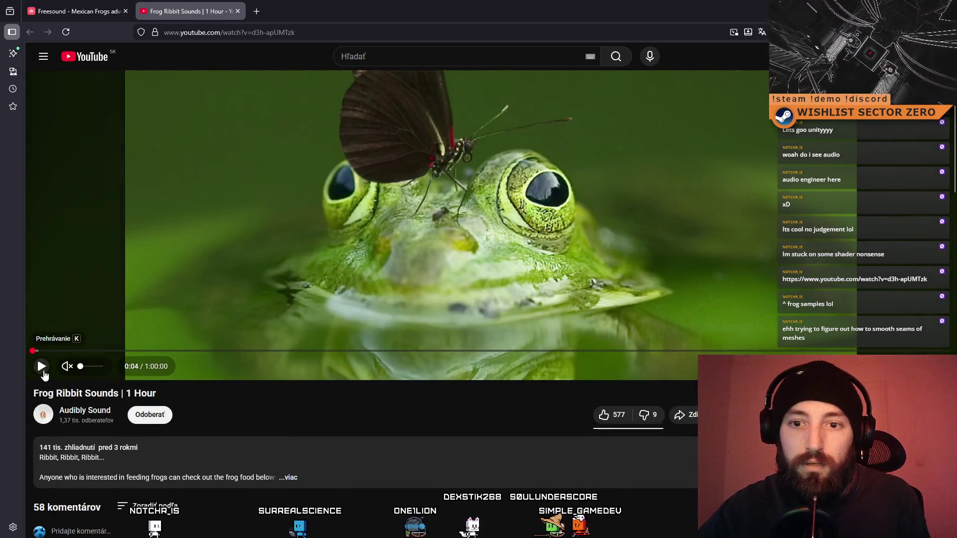
# - Unmute the Frog Ribbit Sounds video and expand its full description
pyautogui.click(69, 370)
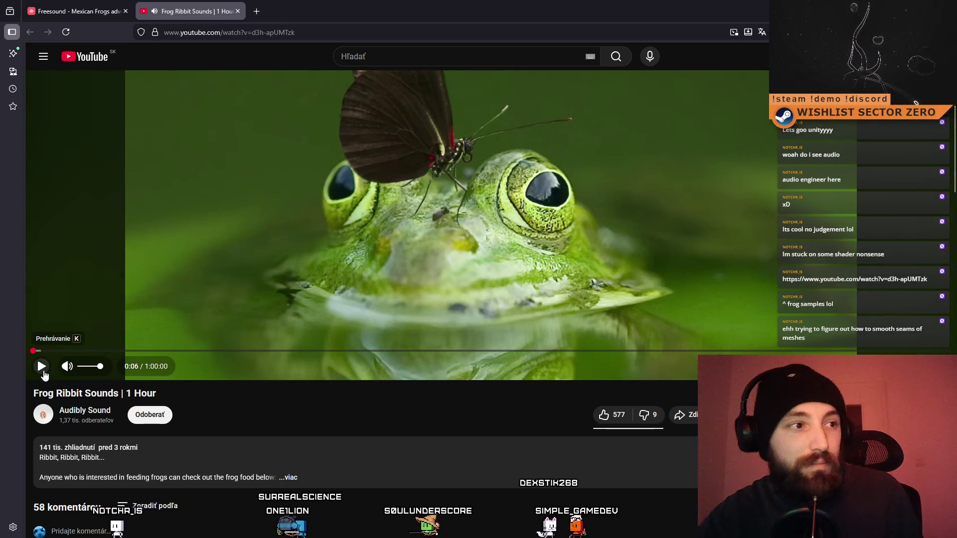
pyautogui.scroll(-2, 250, 423)
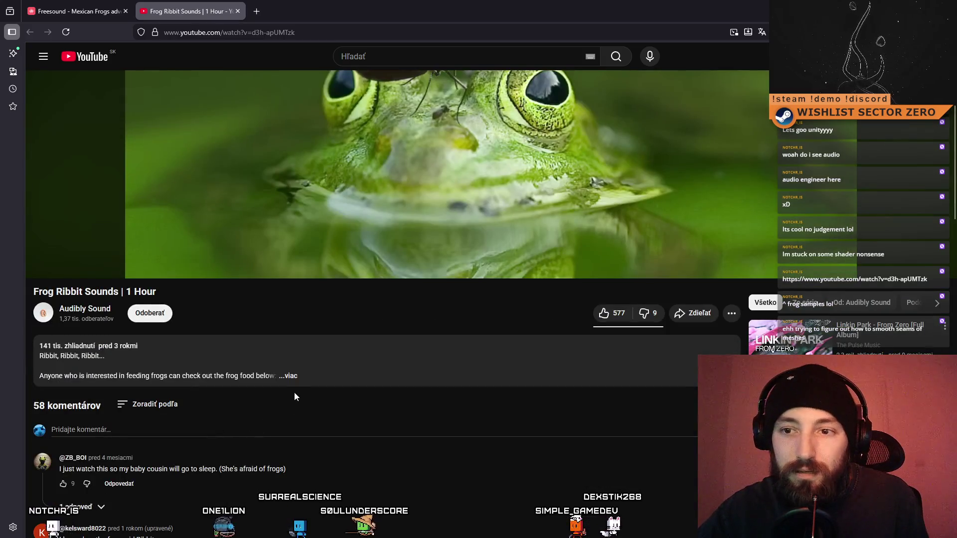
pyautogui.click(294, 387)
pyautogui.scroll(-2, 337, 419)
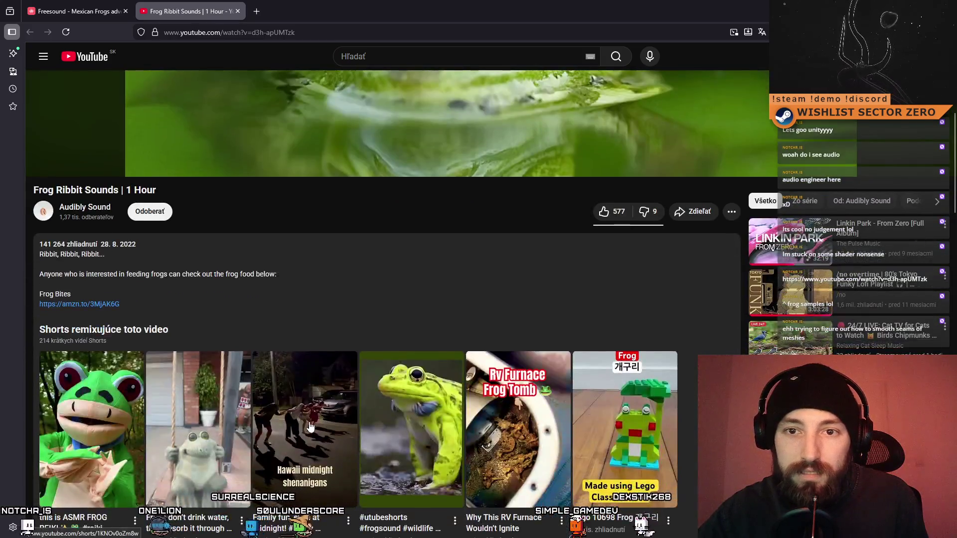
pyautogui.scroll(-5, 299, 431)
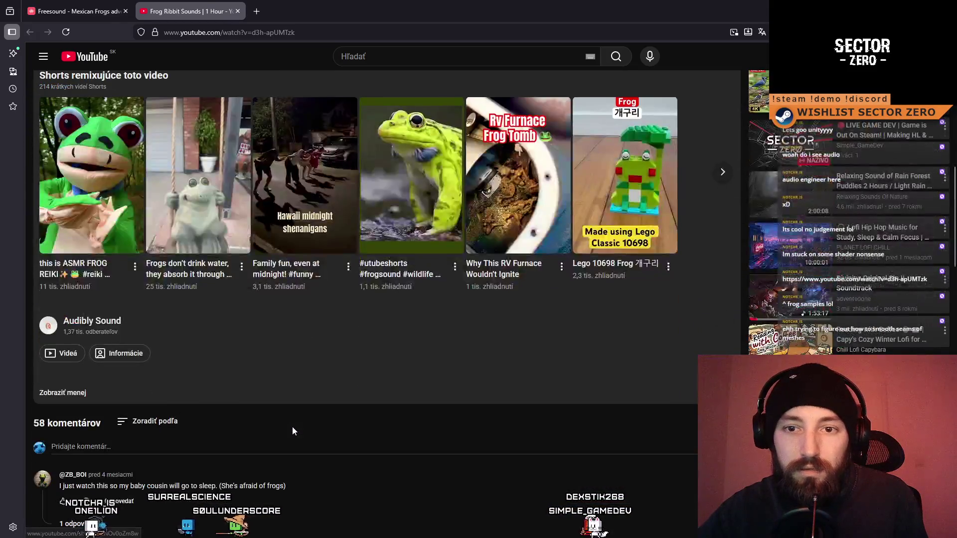
pyautogui.scroll(8, 292, 426)
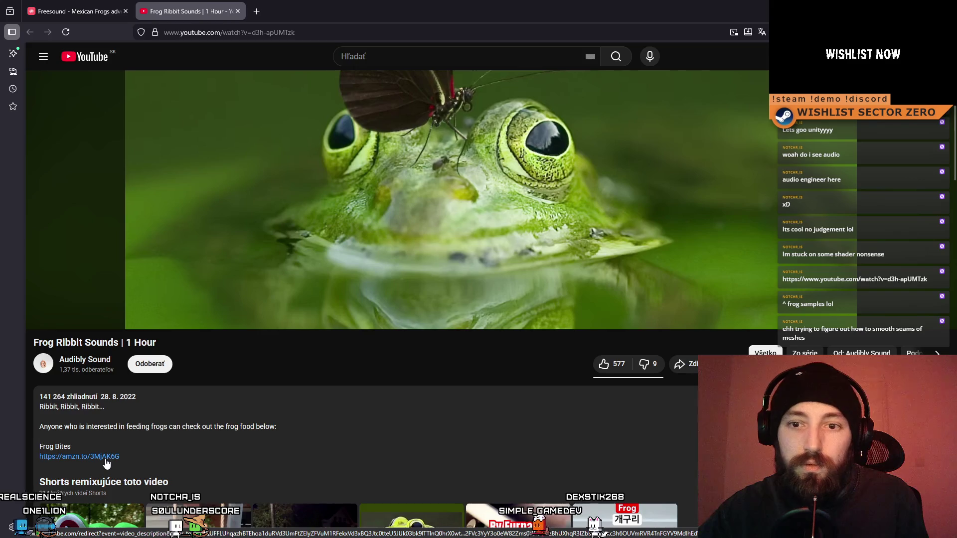
# - View and close the Frog Bites Amazon page, then go to the Audibly Sound channel
pyautogui.click(273, 6)
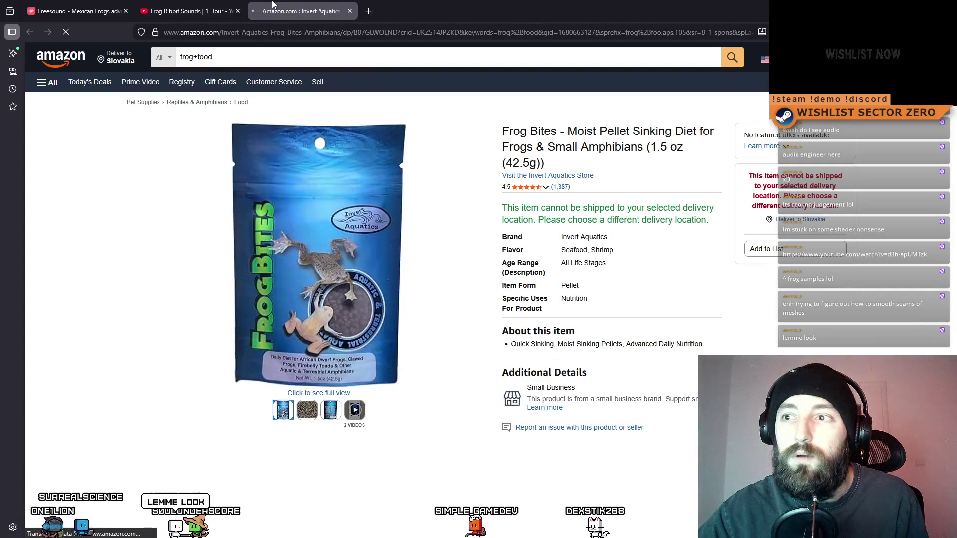
pyautogui.click(350, 11)
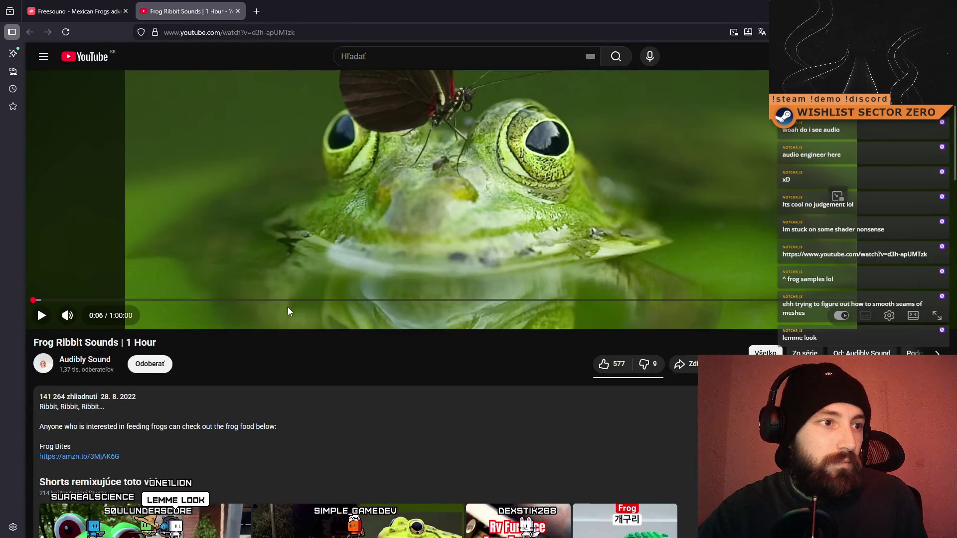
pyautogui.scroll(-3, 280, 328)
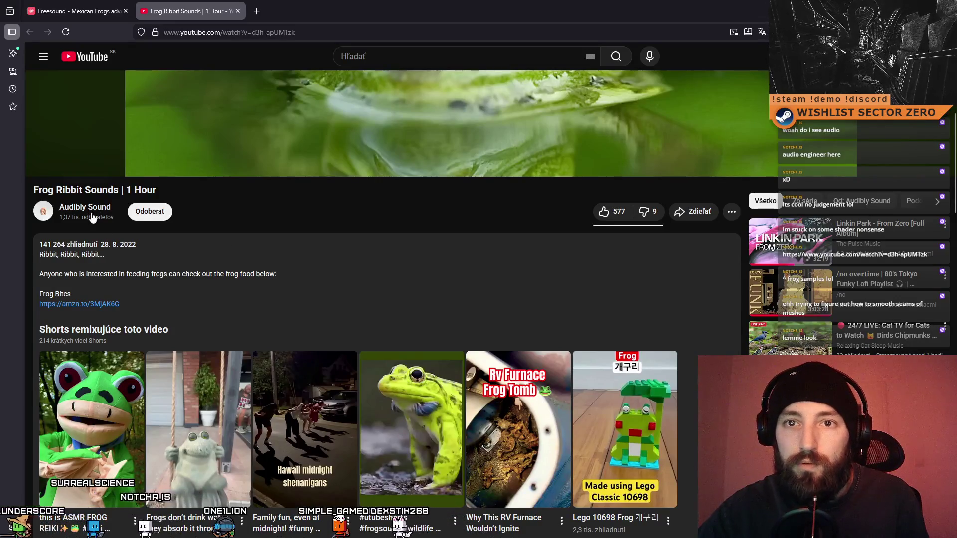
pyautogui.click(302, 11)
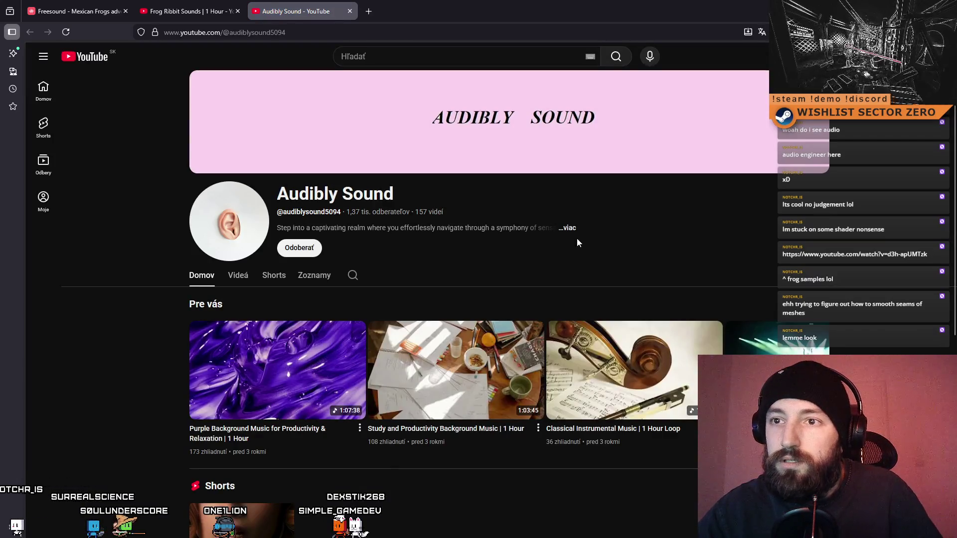
# - Read the Audibly Sound channel's full description and details, then close them
pyautogui.click(568, 229)
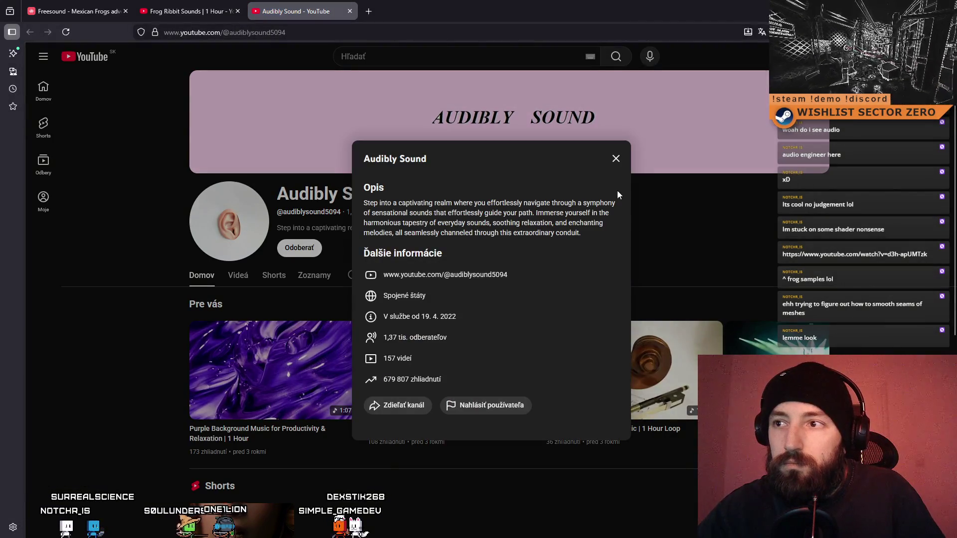
pyautogui.click(616, 158)
pyautogui.scroll(-5, 598, 253)
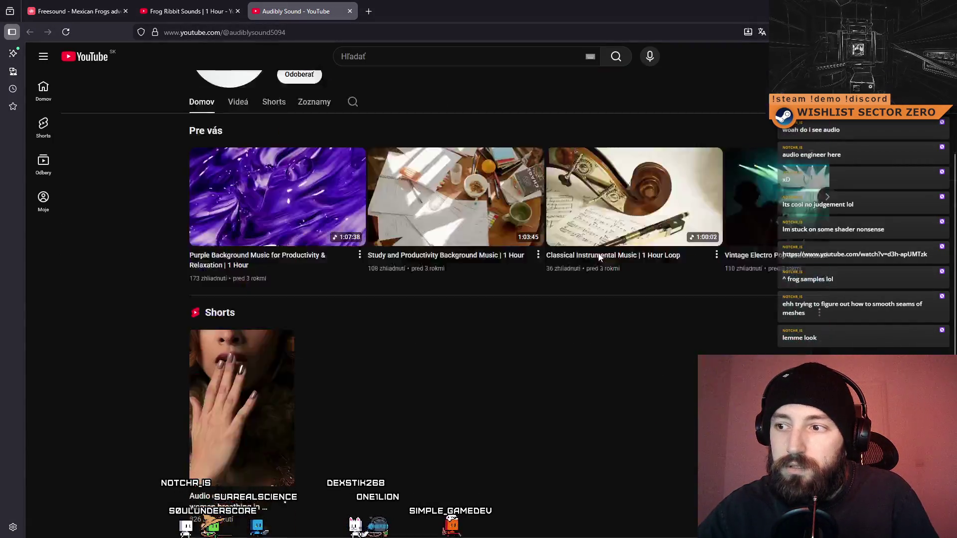
pyautogui.scroll(3, 598, 257)
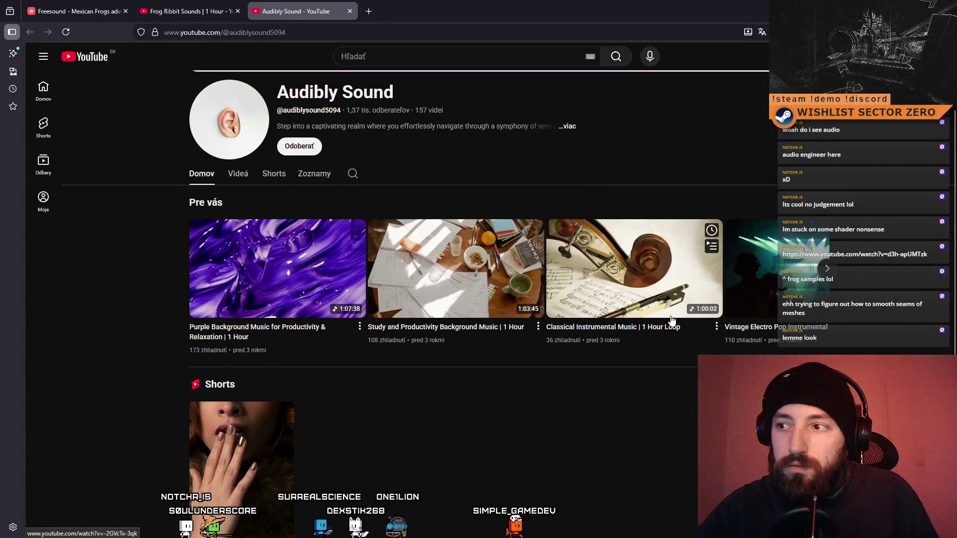
pyautogui.scroll(-5, 774, 278)
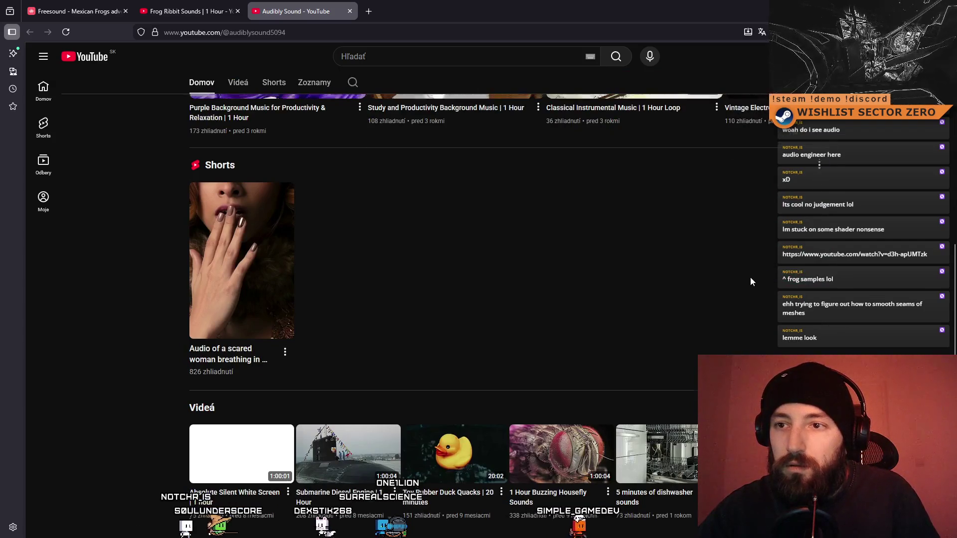
pyautogui.scroll(5, 749, 276)
# - Page through the Pre vás video row, recheck channel details, and return to Frog Ribbit Sounds
pyautogui.click(827, 302)
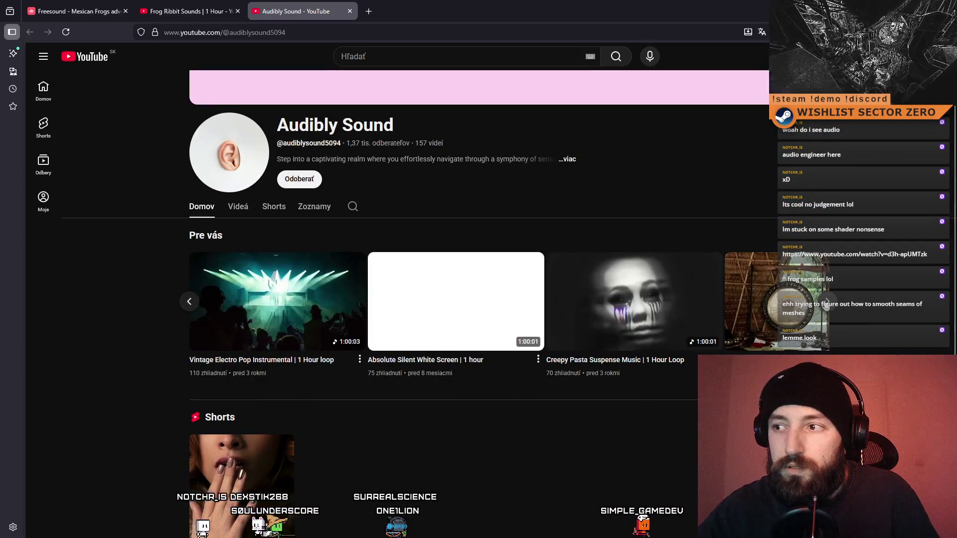
pyautogui.click(827, 302)
pyautogui.click(827, 302)
pyautogui.click(827, 302)
pyautogui.click(825, 305)
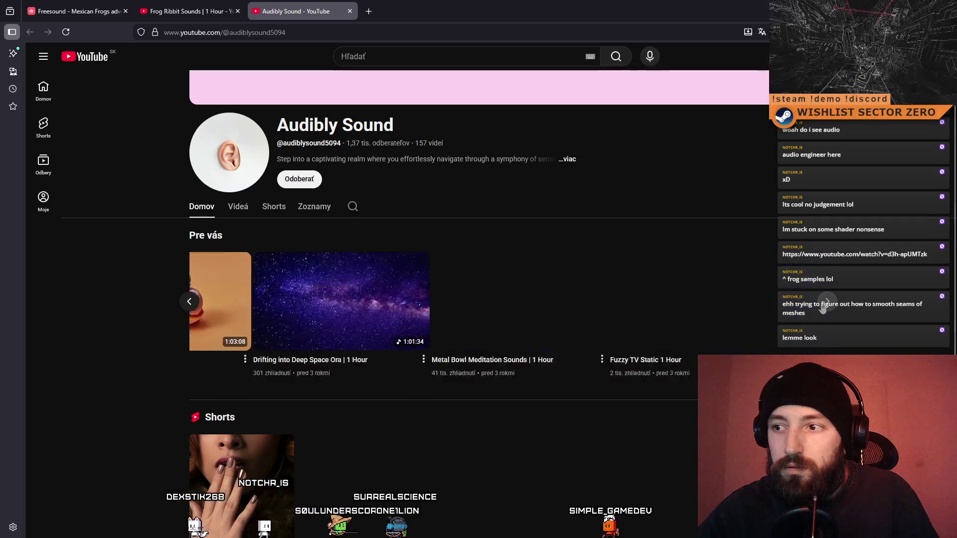
pyautogui.click(823, 305)
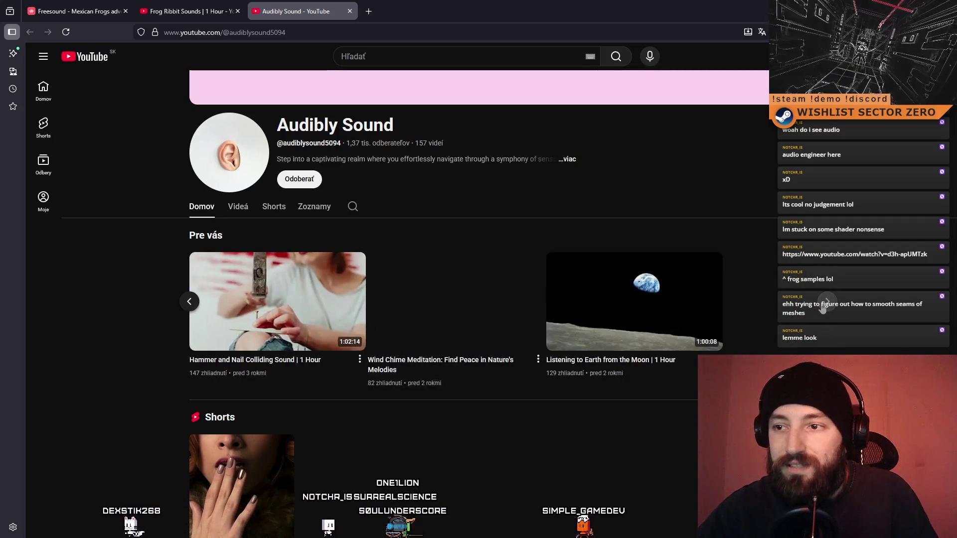
pyautogui.click(567, 159)
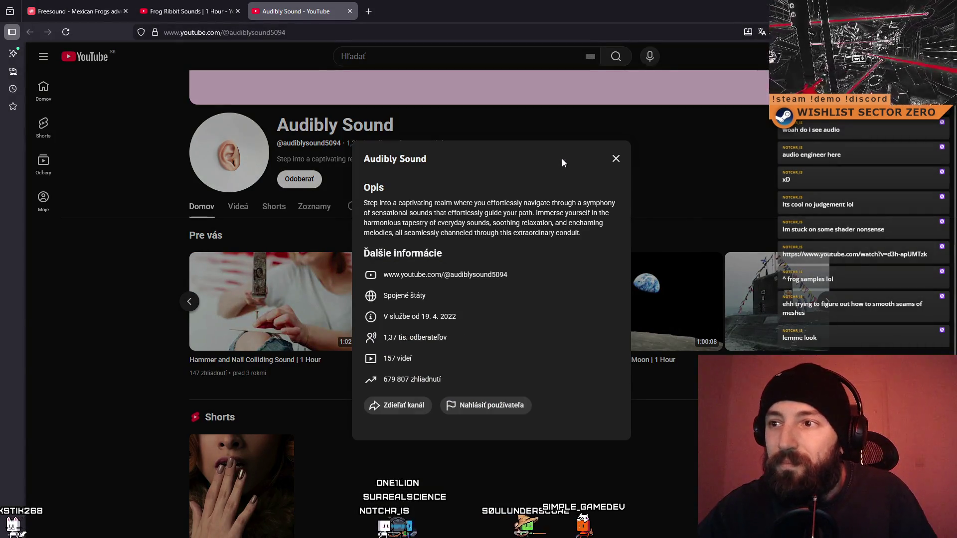
pyautogui.click(613, 160)
pyautogui.click(208, 11)
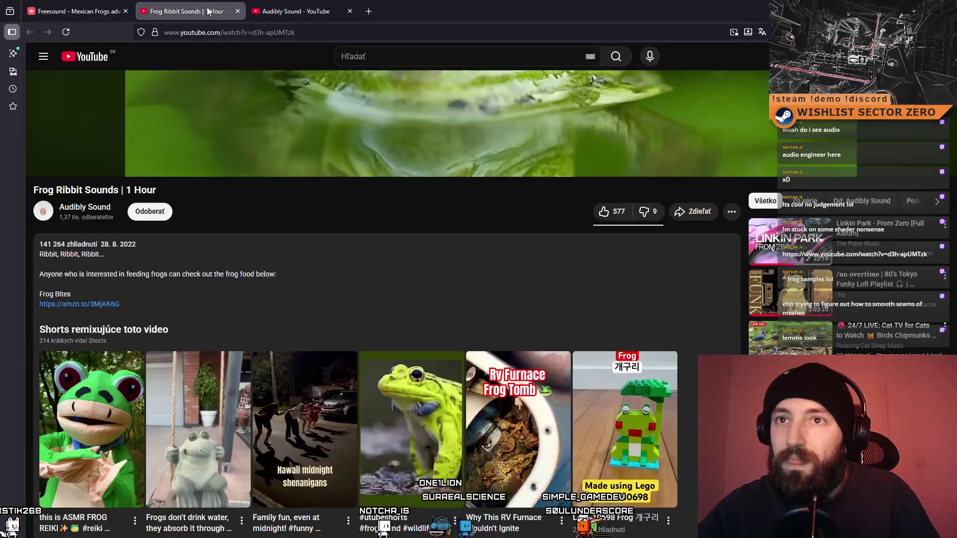
# - Restart Frog Ribbit Sounds | 1 Hour from the beginning, then skip ahead to about 5:15
pyautogui.scroll(-2, 315, 211)
pyautogui.scroll(7, 317, 214)
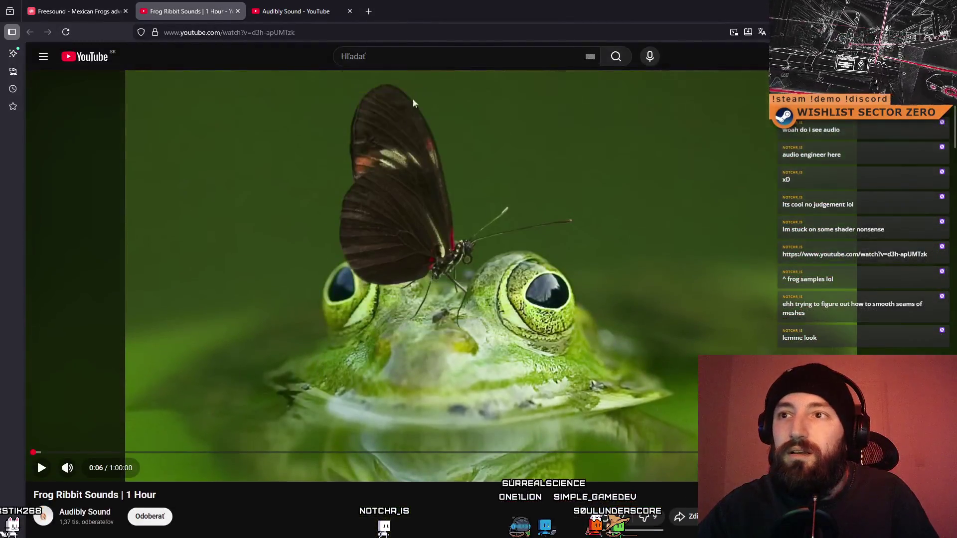
pyautogui.click(422, 59)
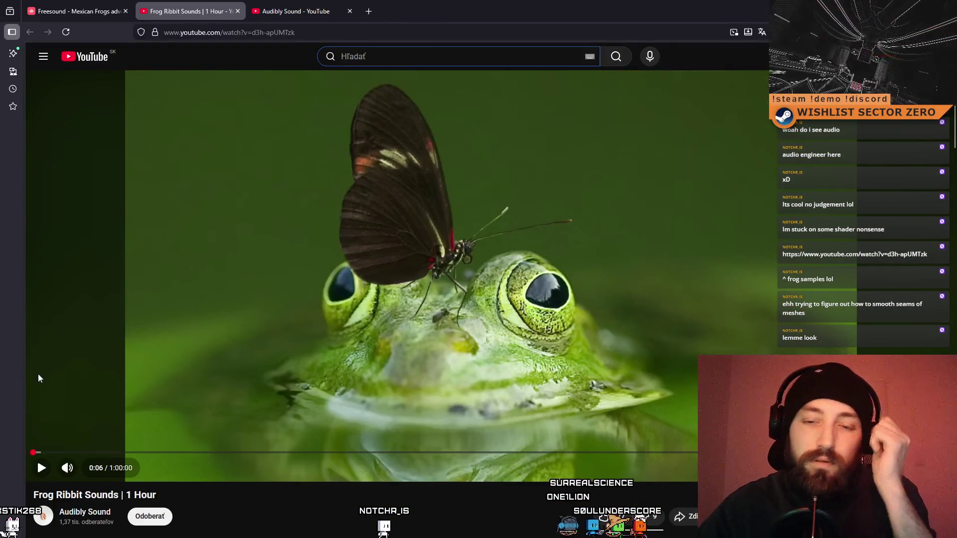
pyautogui.click(31, 453)
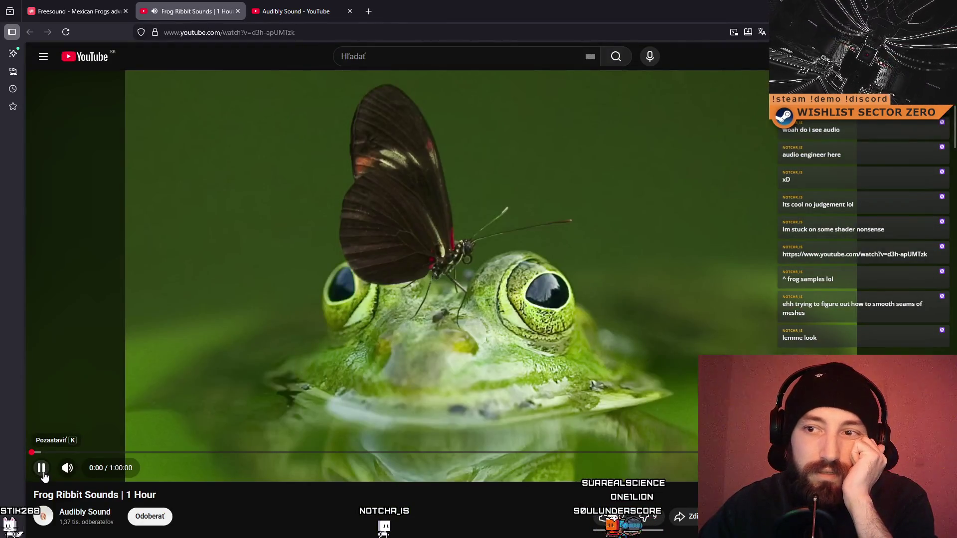
pyautogui.click(42, 468)
pyautogui.click(111, 453)
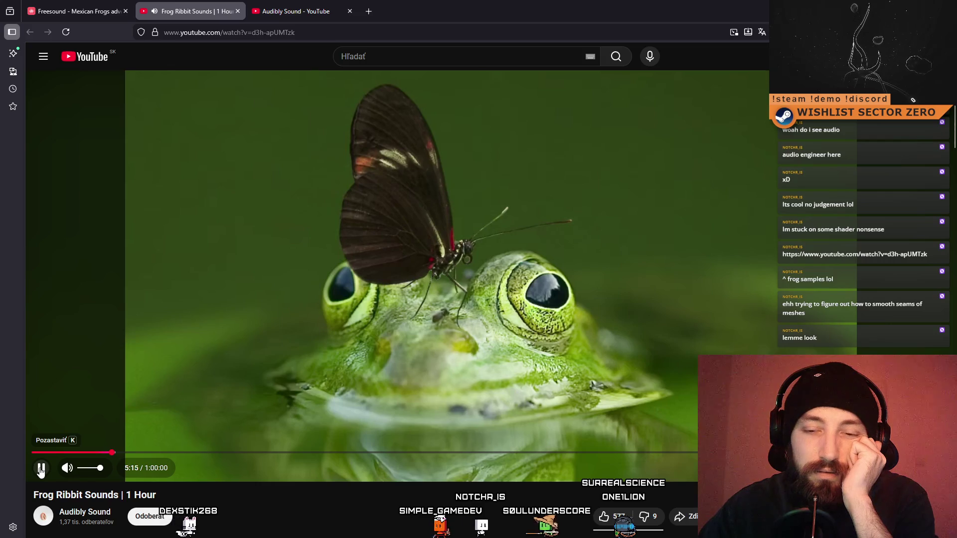
pyautogui.click(294, 11)
# - Search Freesound for 'ribbet' and preview Frogs at a small pond, frogs.wav and ribbet
pyautogui.click(104, 6)
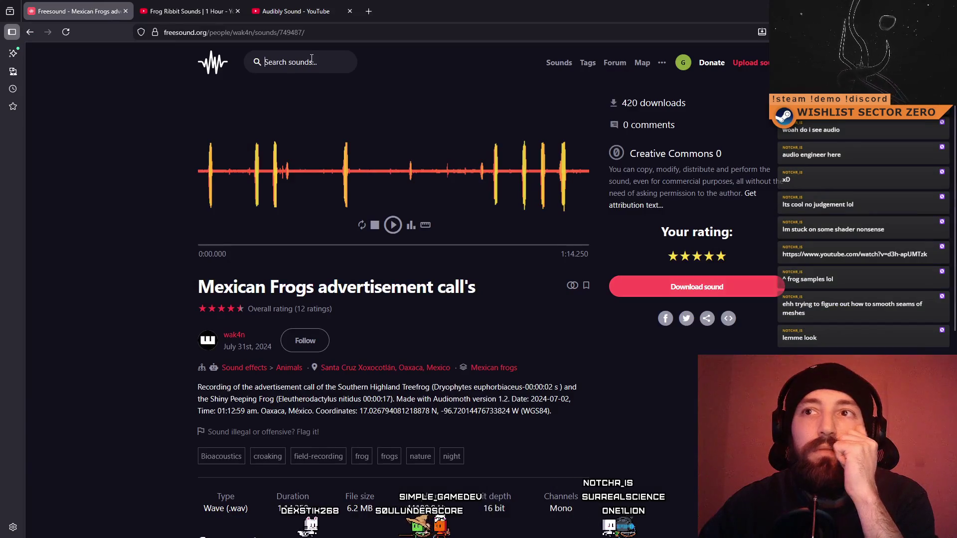
pyautogui.write('rbbet')
pyautogui.press('Return')
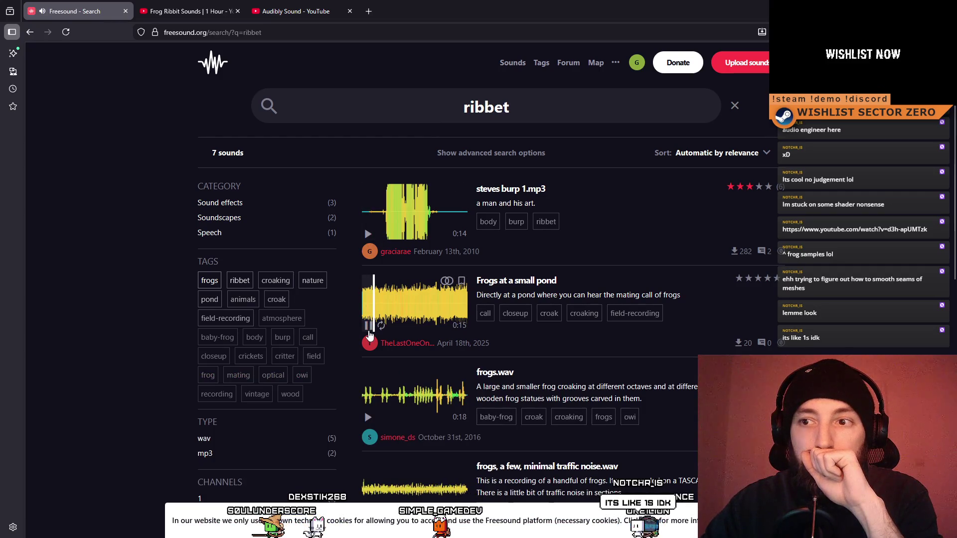
pyautogui.click(369, 331)
pyautogui.scroll(-2, 371, 314)
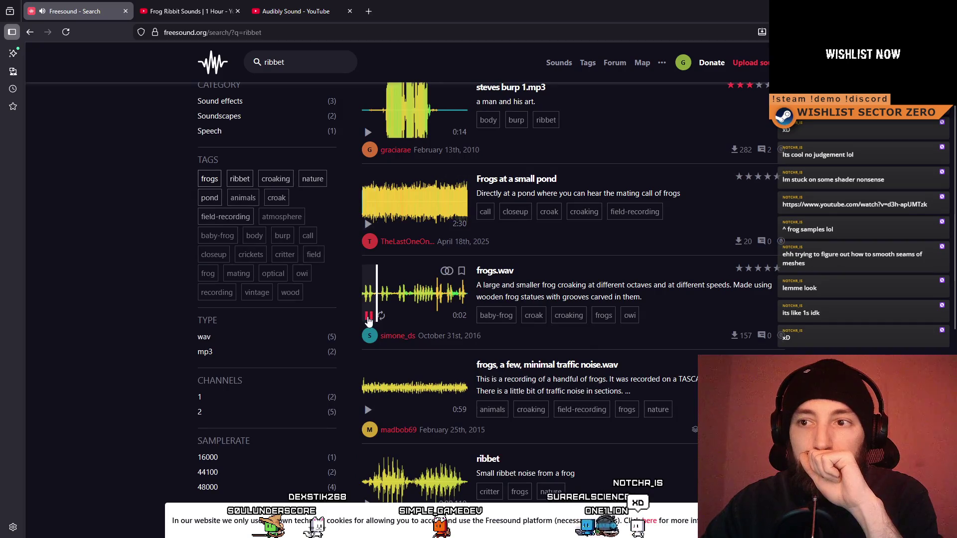
pyautogui.click(369, 316)
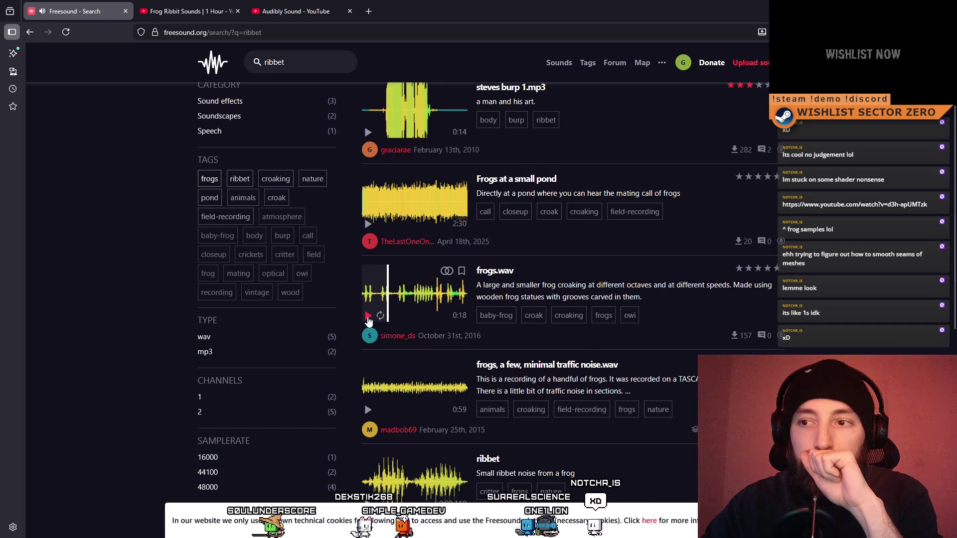
pyautogui.scroll(-8, 401, 361)
pyautogui.scroll(2, 370, 199)
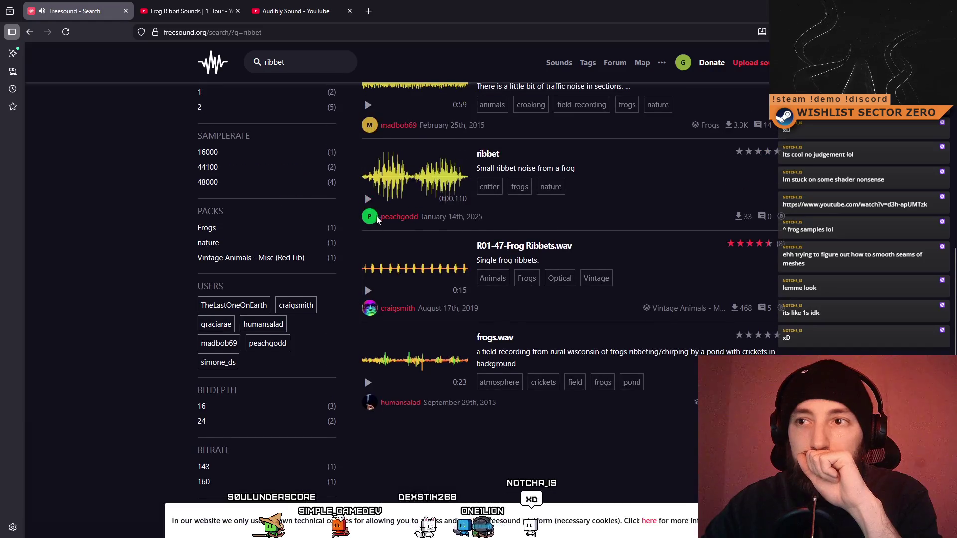
pyautogui.click(368, 199)
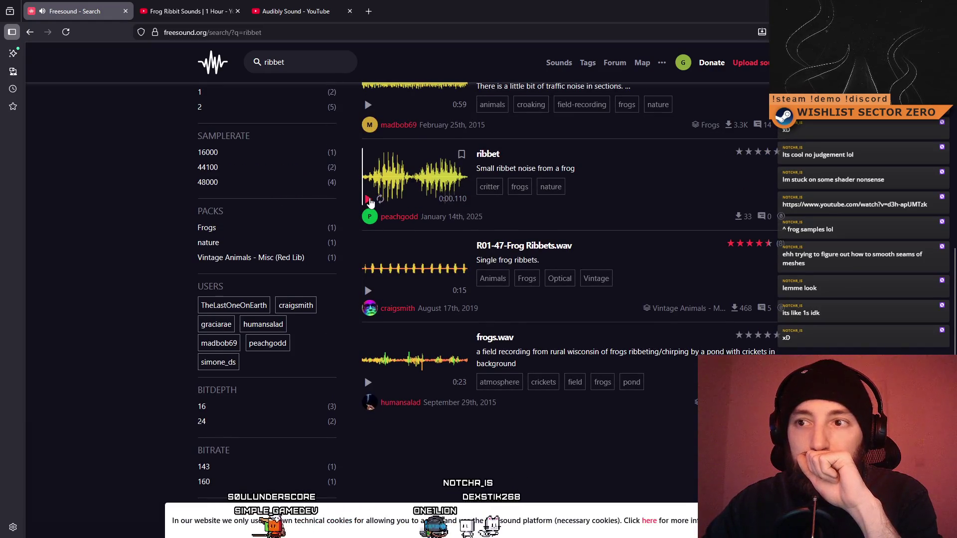
pyautogui.scroll(10, 428, 274)
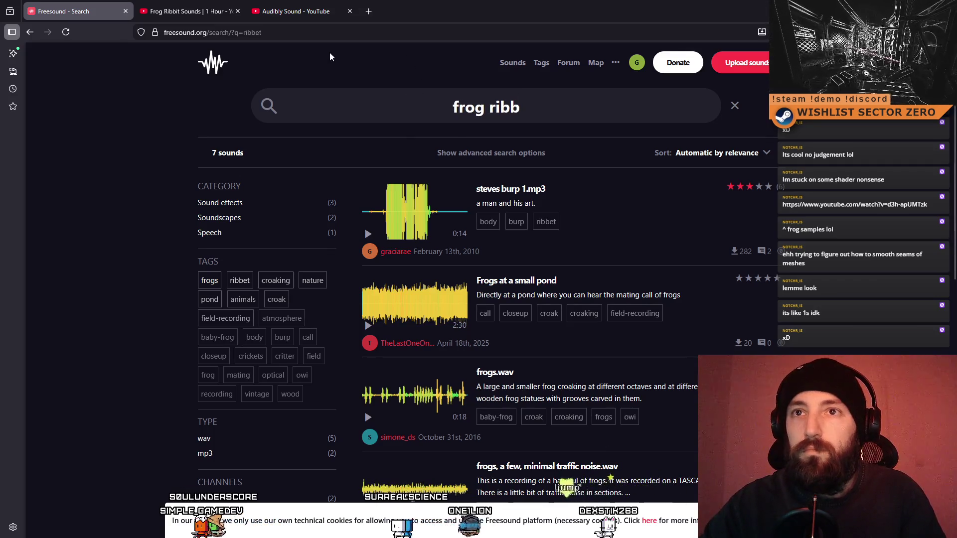
# - Search 'frog ribbit' and preview the first result, the Thai wooden frog and Cartoon Frog Ribbit
pyautogui.press('BackSpace')
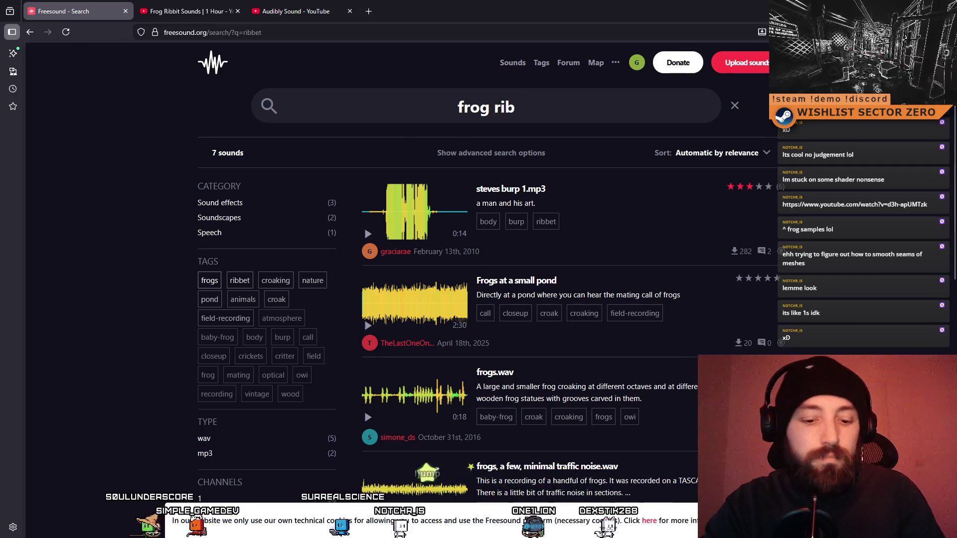
pyautogui.write('bit')
pyautogui.press('Return')
pyautogui.click(368, 234)
pyautogui.click(367, 234)
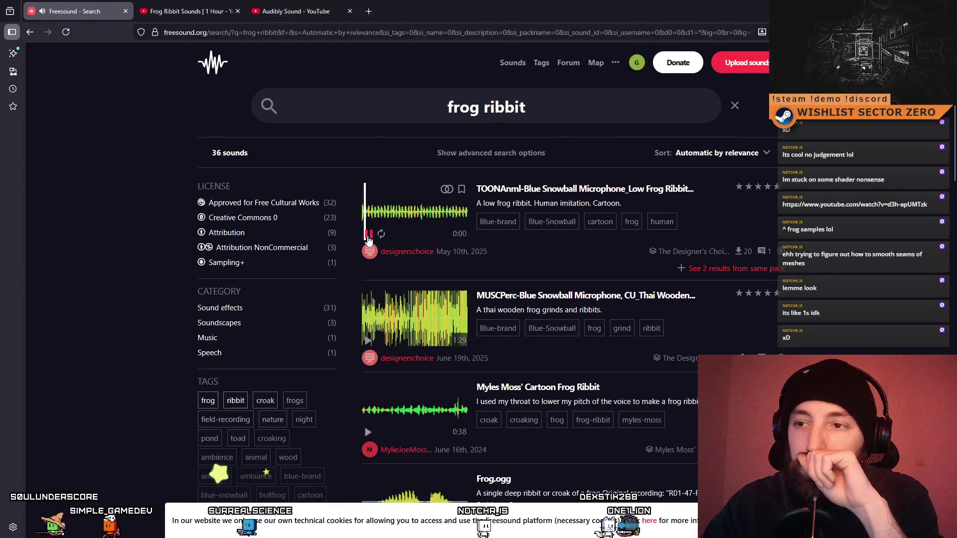
pyautogui.click(369, 342)
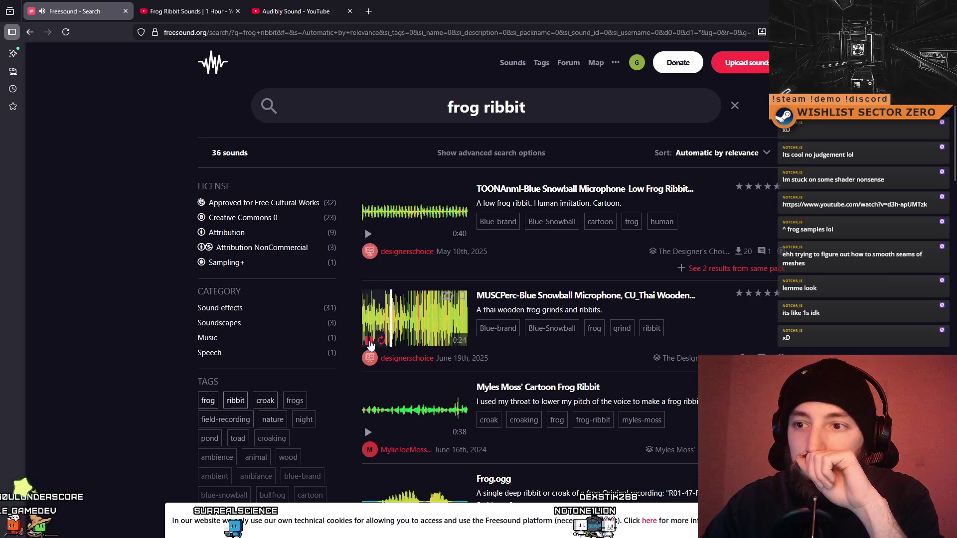
pyautogui.click(368, 432)
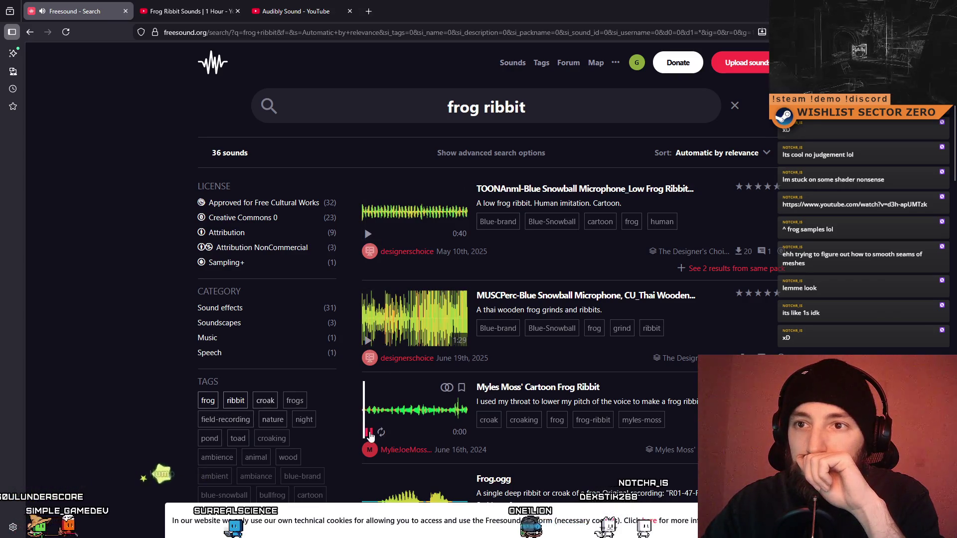
pyautogui.scroll(-3, 399, 416)
# - Replay the Frog.ogg ribbit preview repeatedly
pyautogui.click(391, 358)
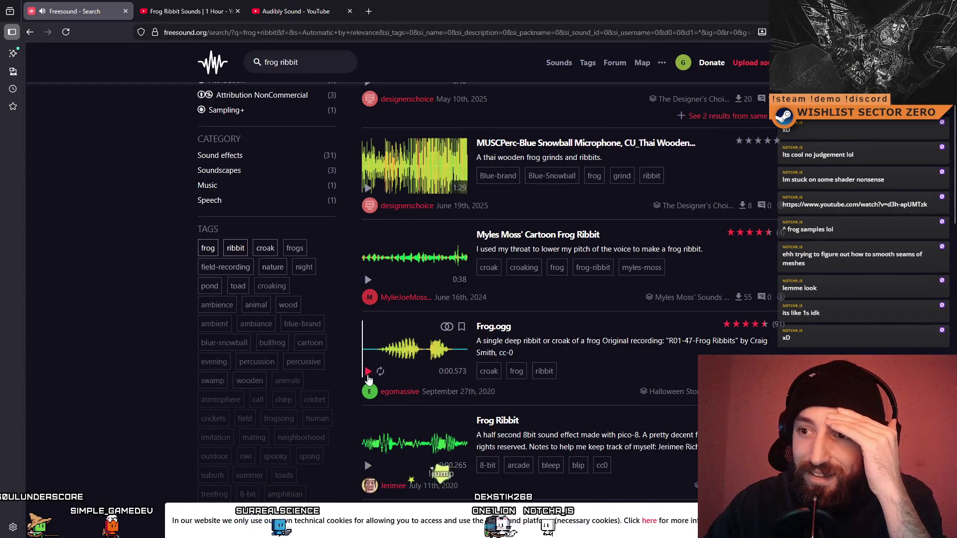
pyautogui.click(368, 376)
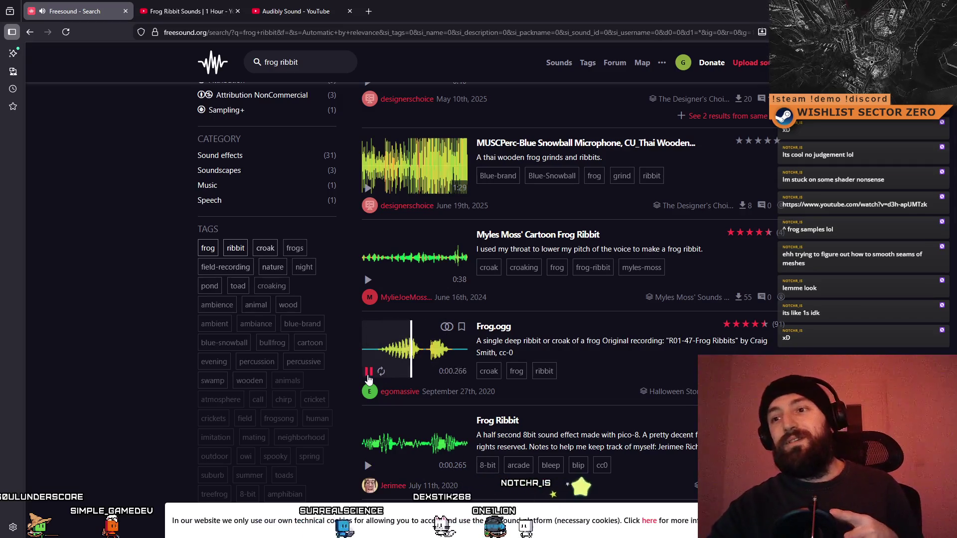
pyautogui.click(367, 376)
pyautogui.click(368, 376)
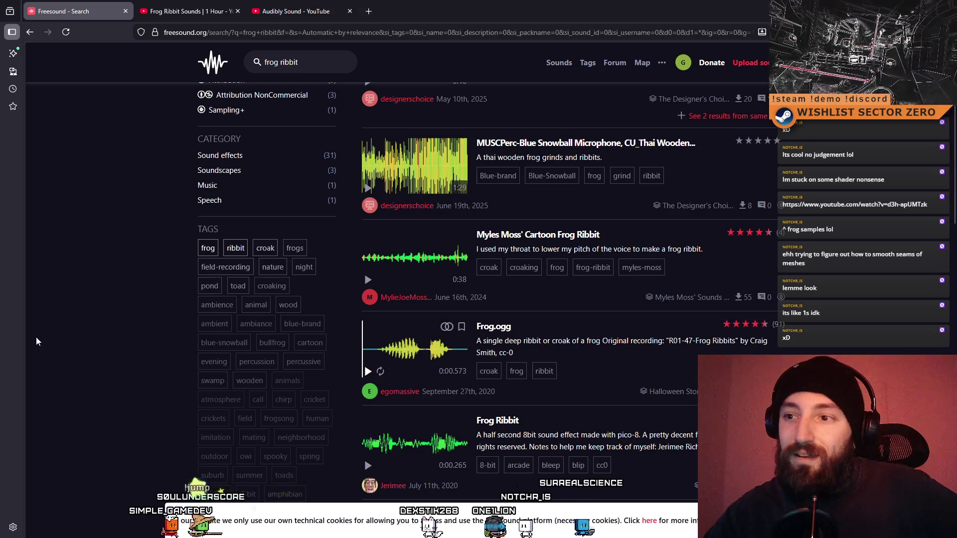
pyautogui.click(368, 373)
pyautogui.click(369, 373)
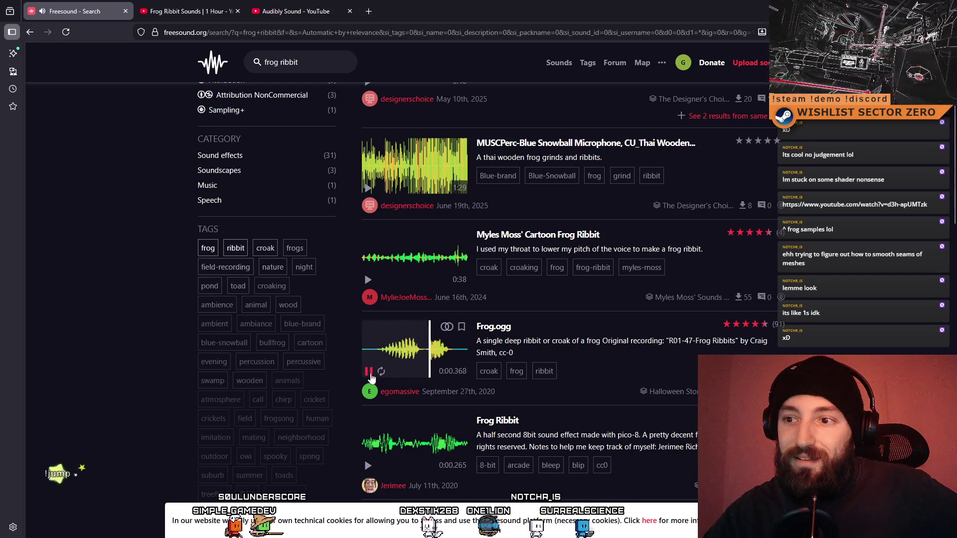
pyautogui.click(369, 374)
pyautogui.click(369, 374)
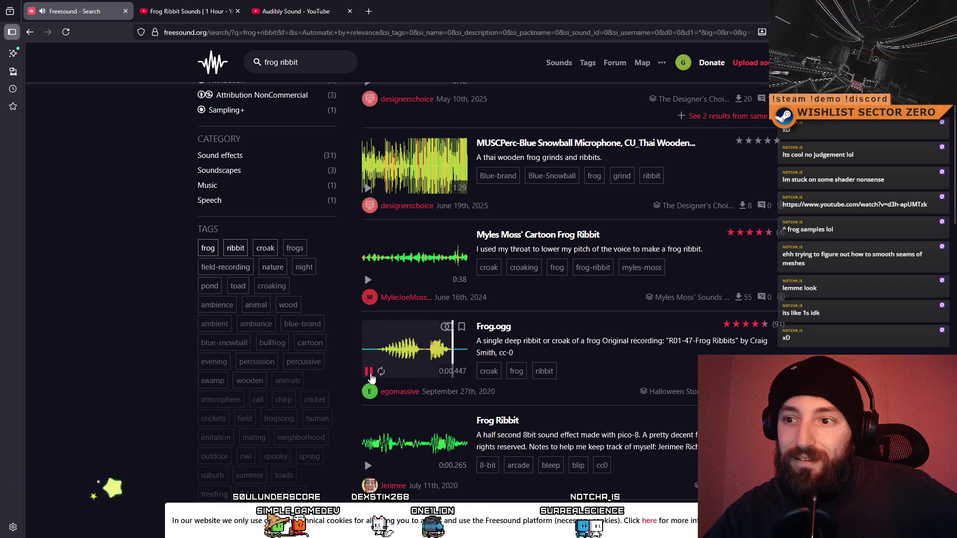
pyautogui.click(369, 374)
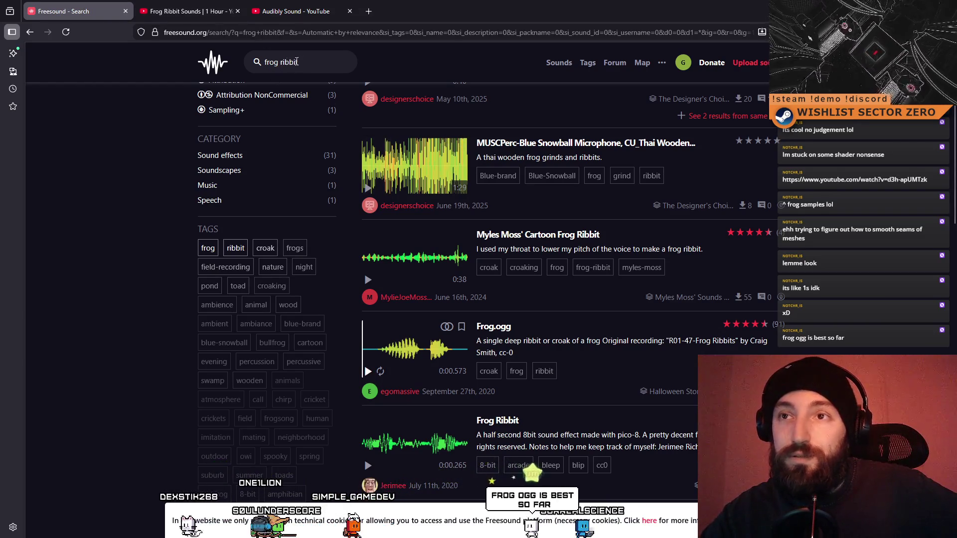
# - Preview the 8-bit Frog Ribbit sound and stop the Frogs Under Pier preview
pyautogui.scroll(-2, 424, 219)
pyautogui.click(369, 366)
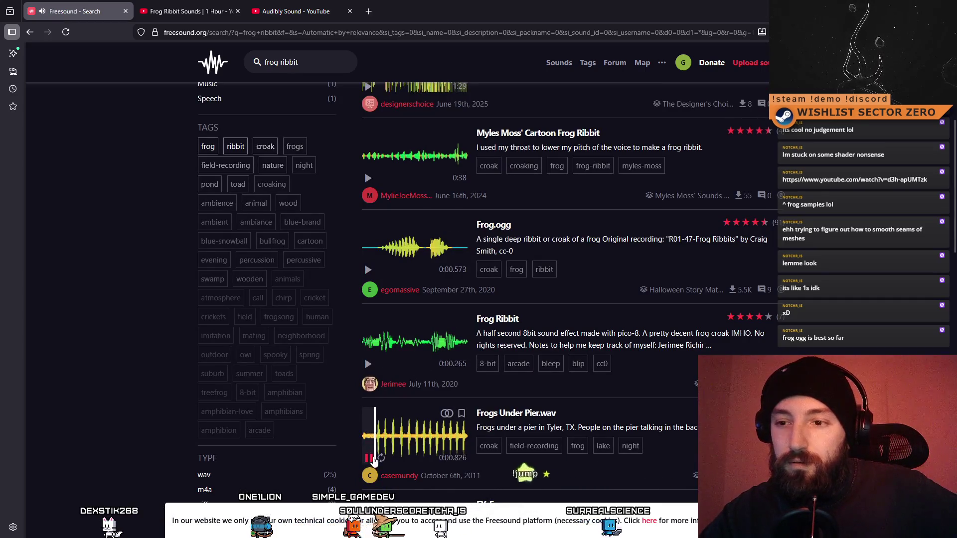
pyautogui.click(369, 459)
pyautogui.scroll(-3, 384, 424)
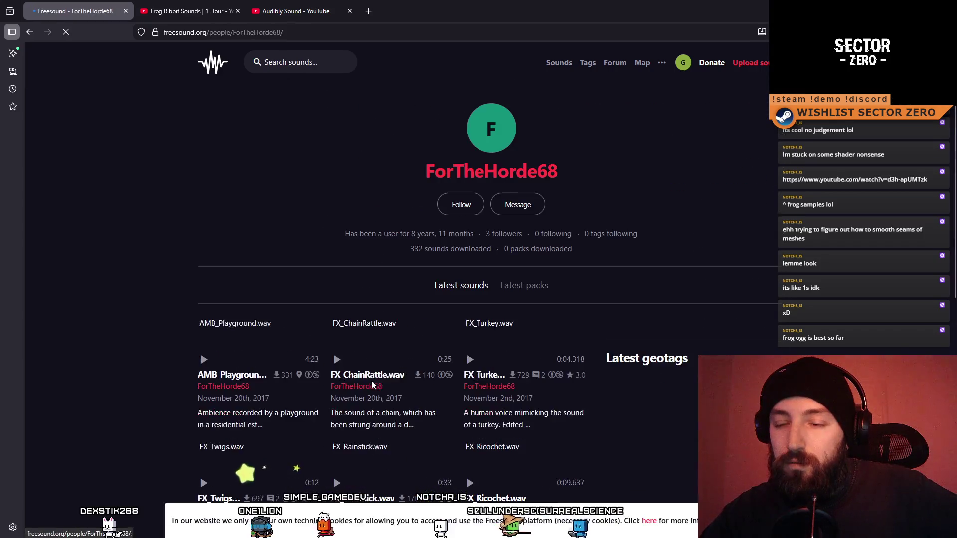
# - Back on the frog ribbit results, preview FX_Frog.wav, Frog inside a pile of trash and Frog orgy .WAV
pyautogui.click(30, 33)
pyautogui.scroll(-1, 369, 349)
pyautogui.click(367, 348)
pyautogui.click(368, 347)
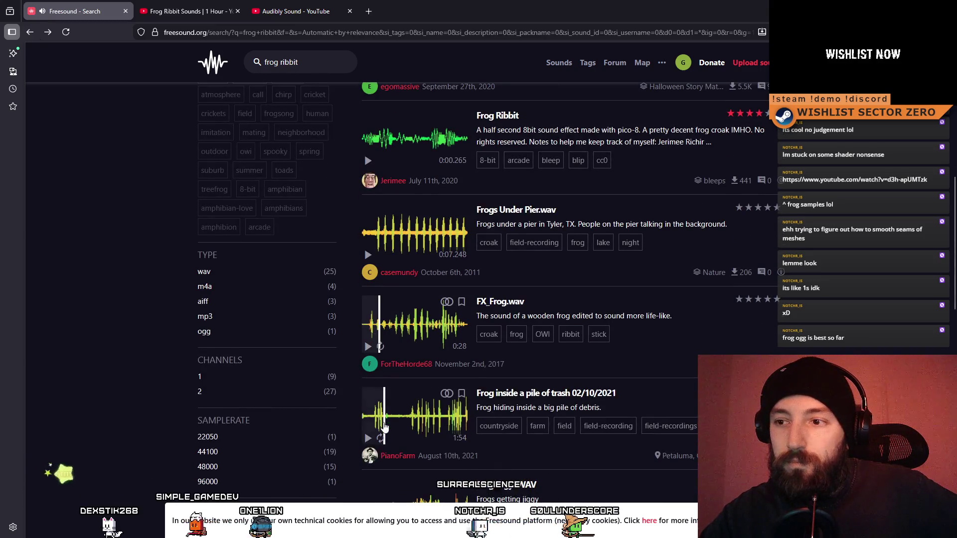
pyautogui.click(383, 426)
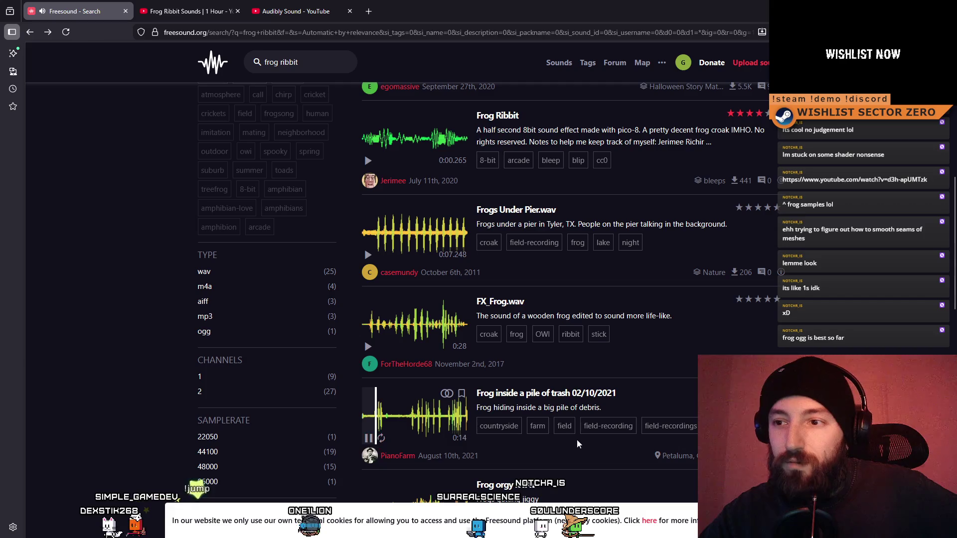
pyautogui.click(368, 438)
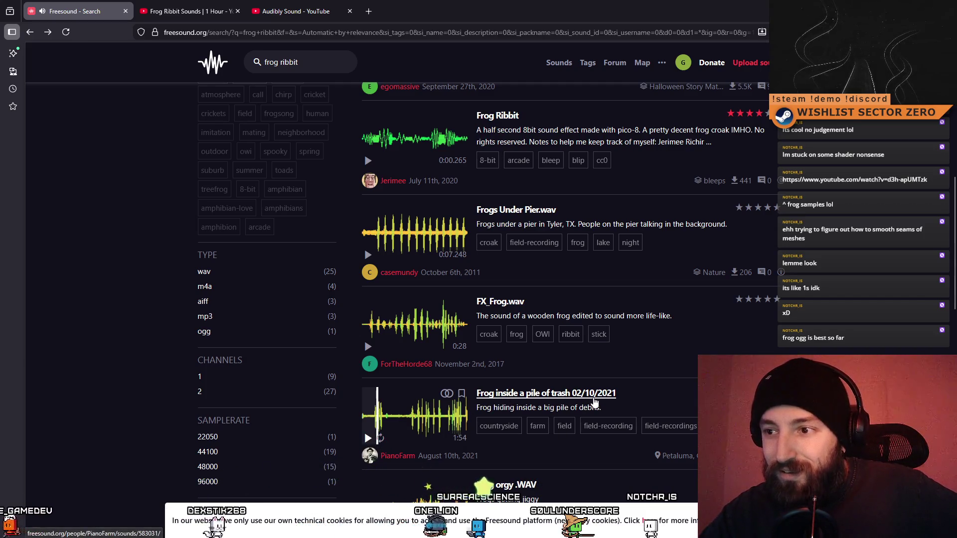
pyautogui.scroll(-2, 600, 398)
pyautogui.click(379, 426)
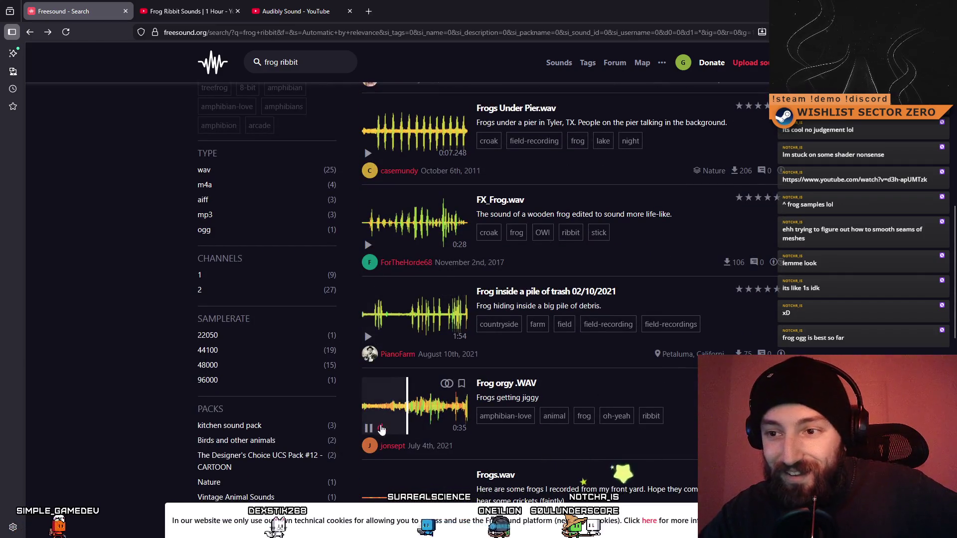
pyautogui.click(369, 429)
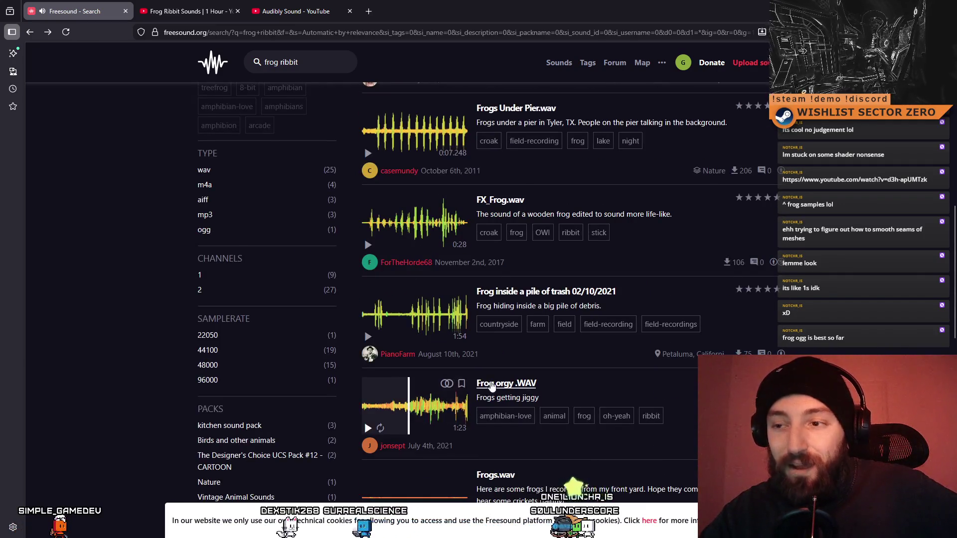
pyautogui.scroll(-4, 423, 349)
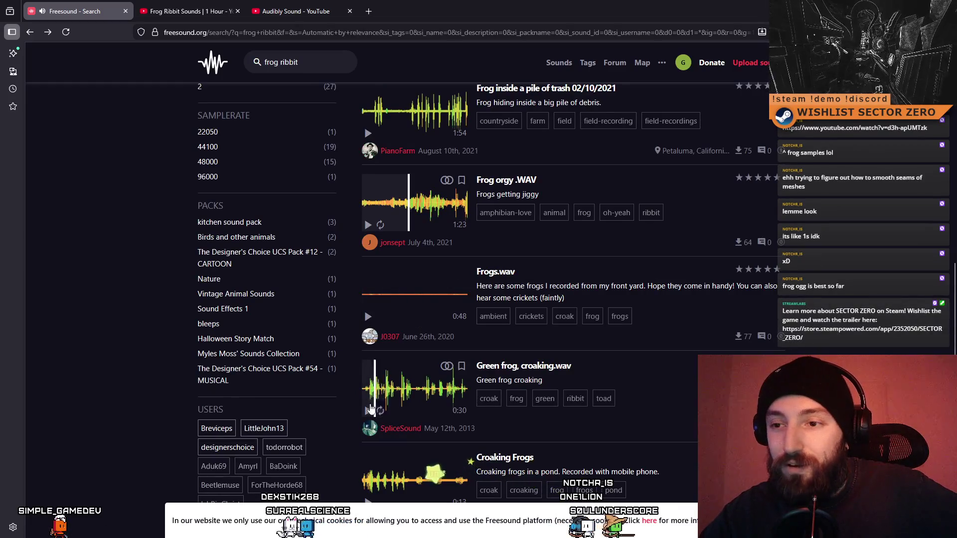
# - Preview the green frog croaking and Frog.ogg, then open the Frog.ogg sound page
pyautogui.click(368, 411)
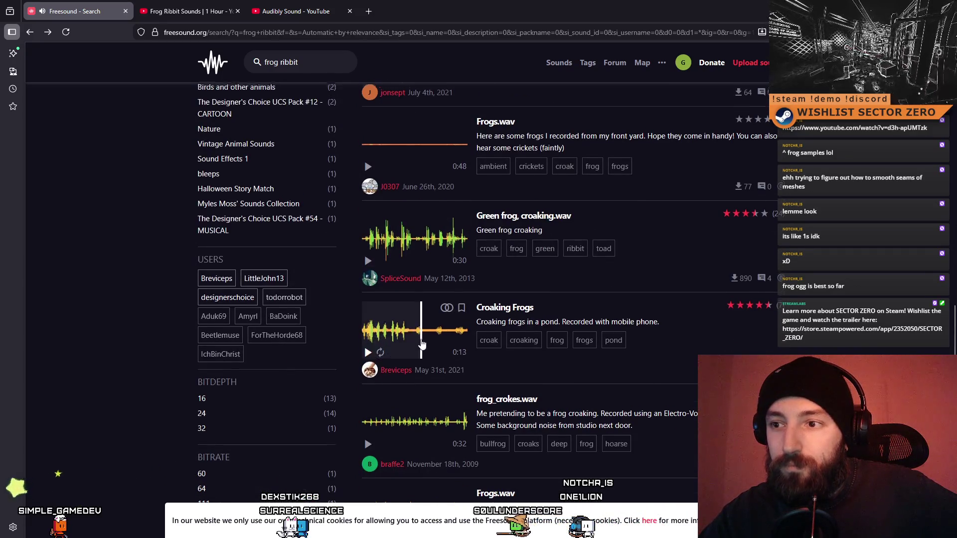
pyautogui.scroll(-10, 399, 349)
pyautogui.scroll(1, 385, 352)
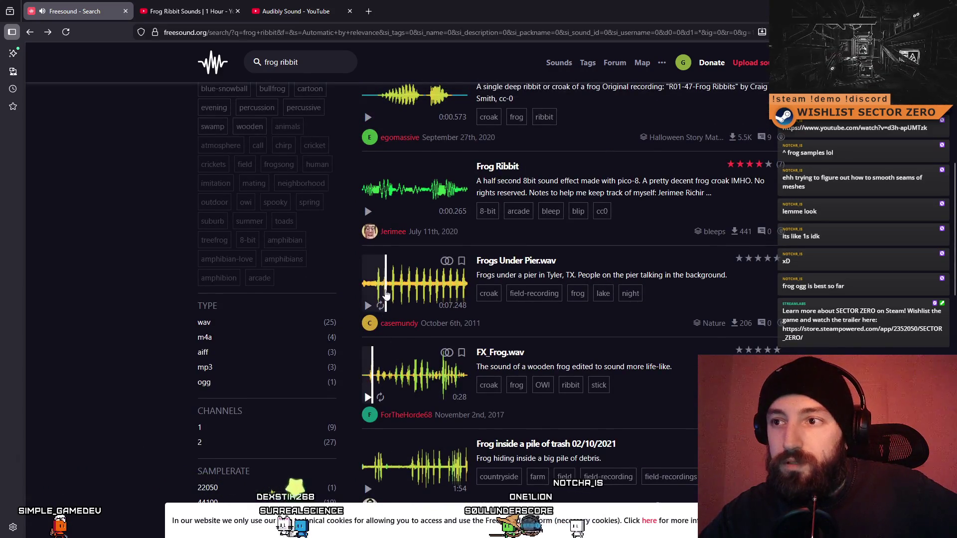
pyautogui.scroll(1, 381, 344)
pyautogui.click(367, 262)
pyautogui.scroll(3, 369, 299)
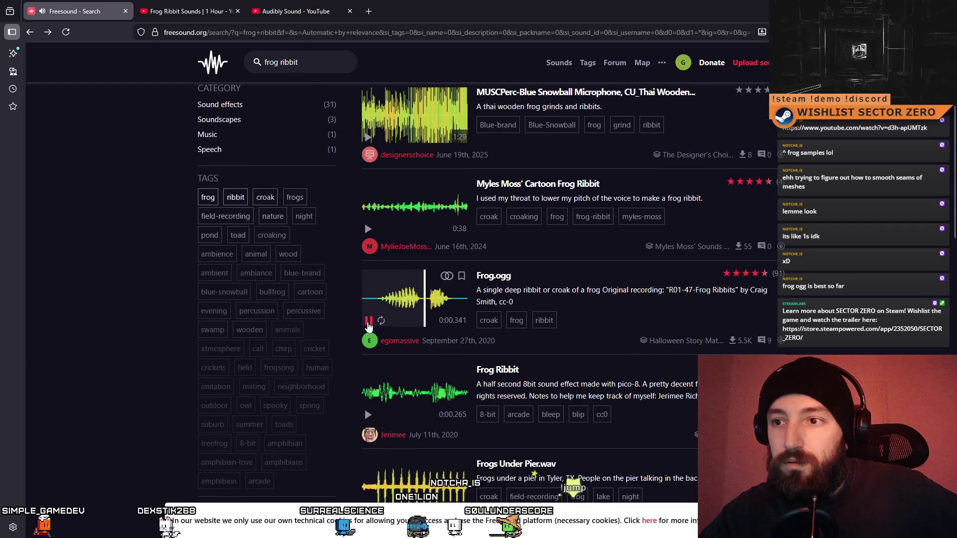
pyautogui.click(498, 276)
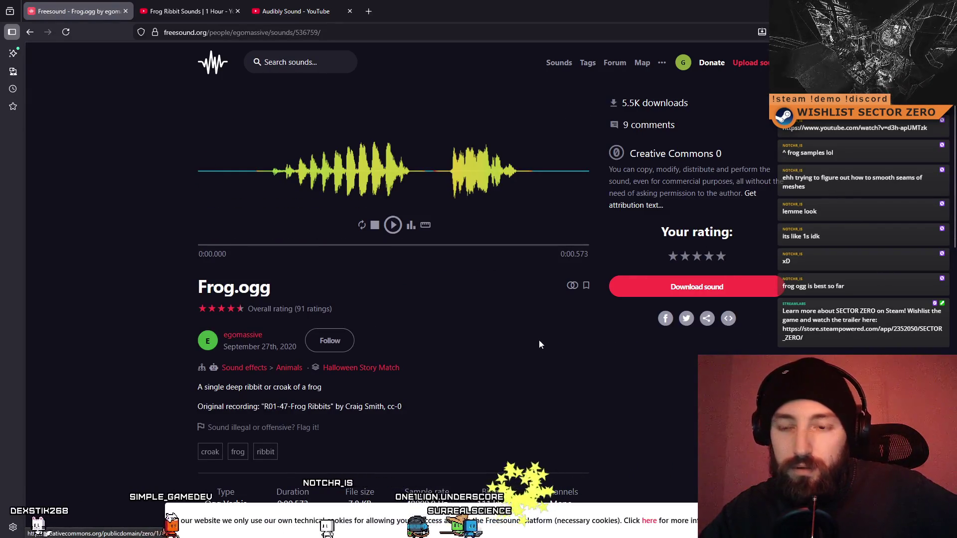
# - Download Frog.ogg, dismiss the downloads list, and switch to Soundly's frog search
pyautogui.scroll(-3, 545, 360)
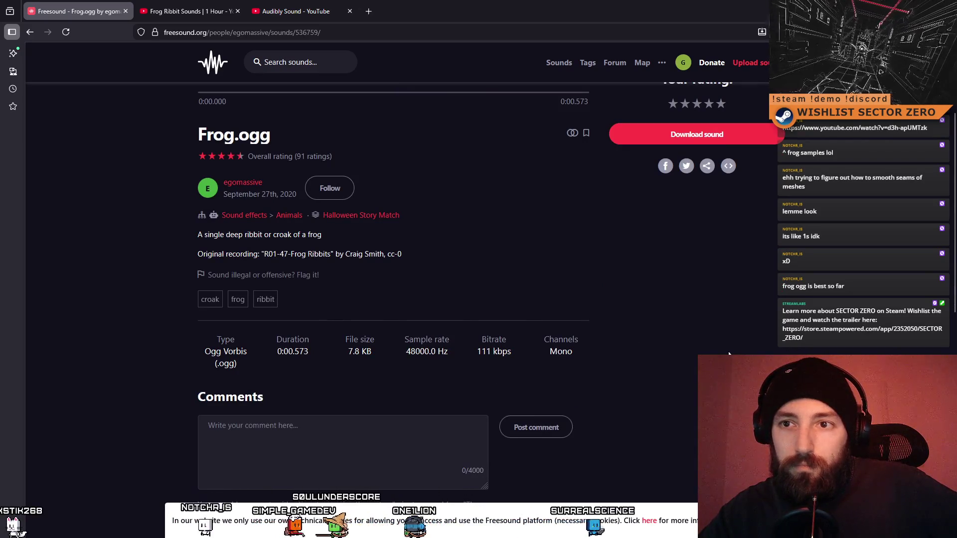
pyautogui.scroll(-3, 729, 353)
pyautogui.scroll(6, 728, 353)
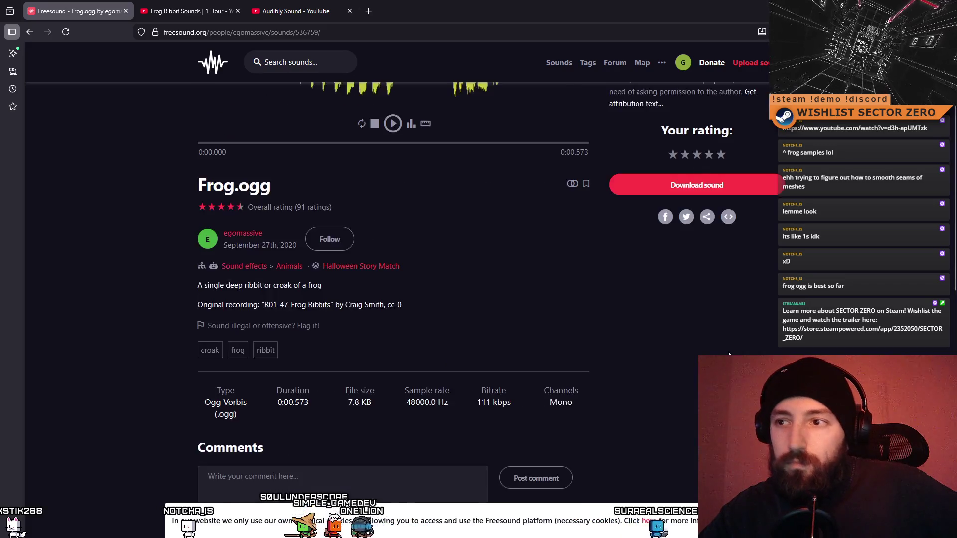
pyautogui.click(702, 295)
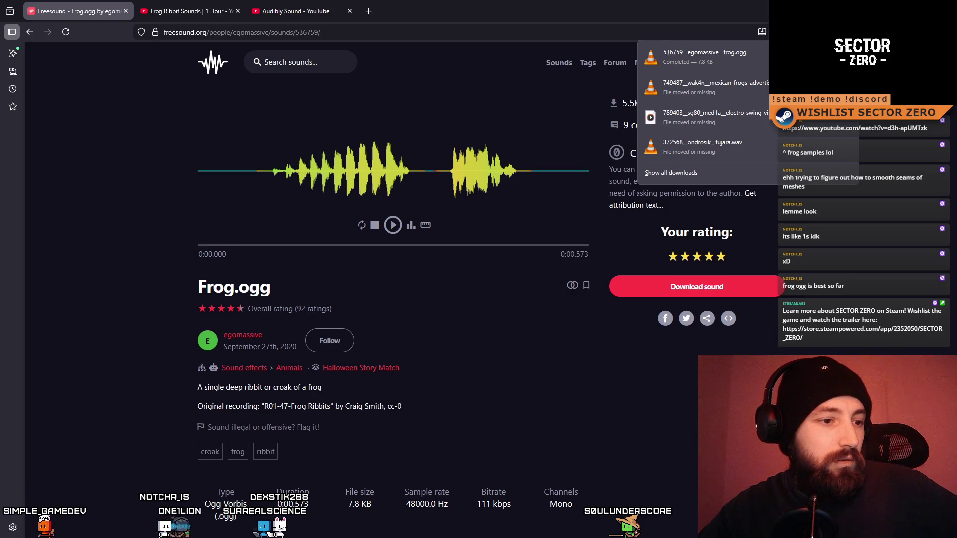
pyautogui.press('Escape')
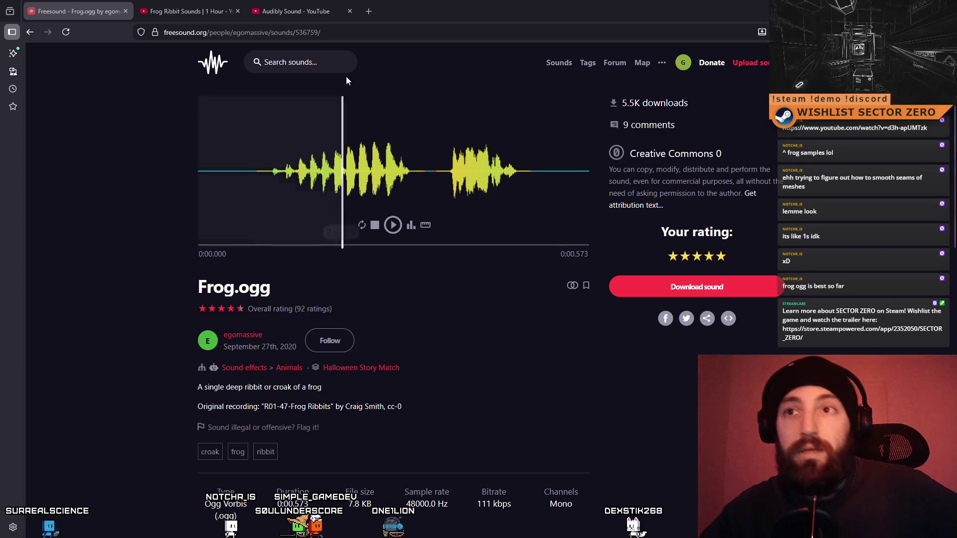
pyautogui.hotkey('alt', 'Tab')
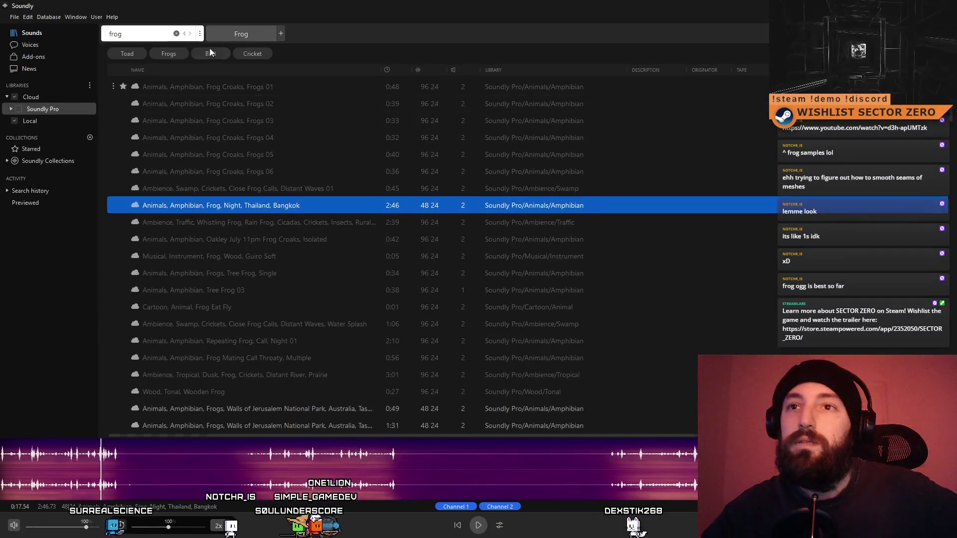
# - Search Soundly for 'flashbang' and preview the designed stun grenade and sci-fi flashbang results
pyautogui.write('flashbang')
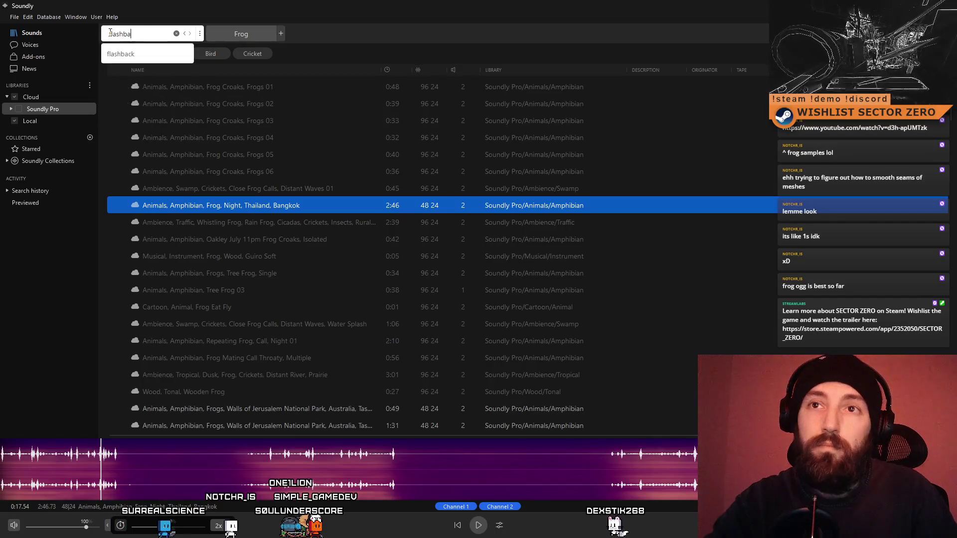
pyautogui.press('Return')
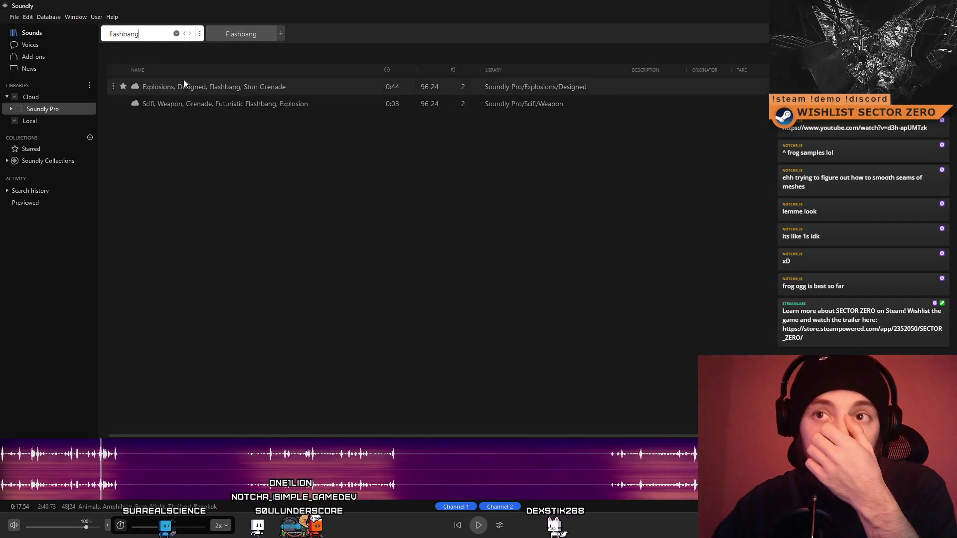
pyautogui.click(185, 87)
pyautogui.click(479, 526)
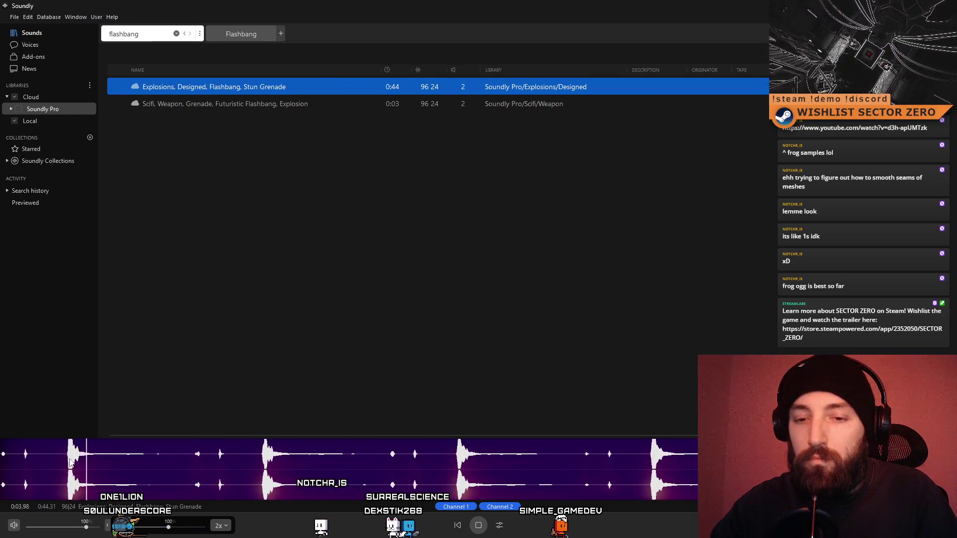
pyautogui.press('Down')
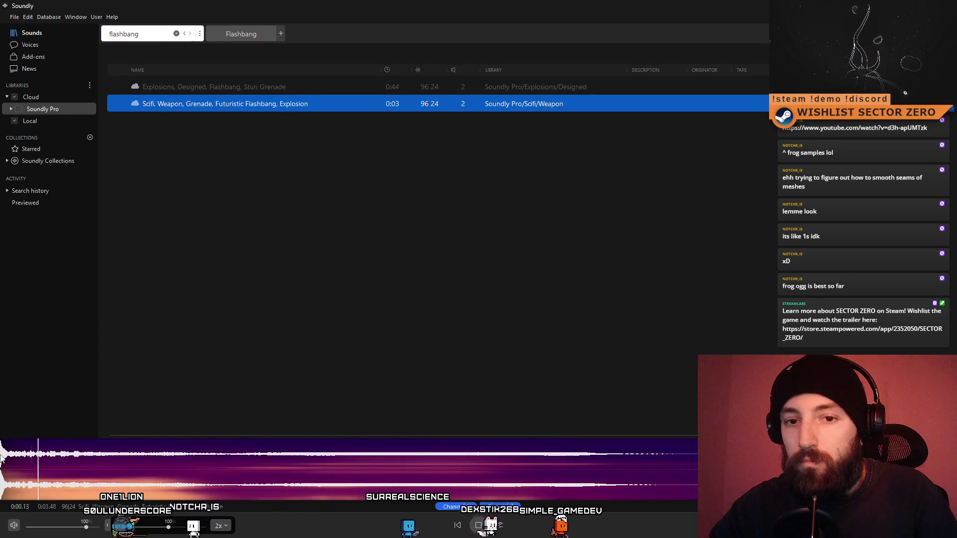
pyautogui.press('Up')
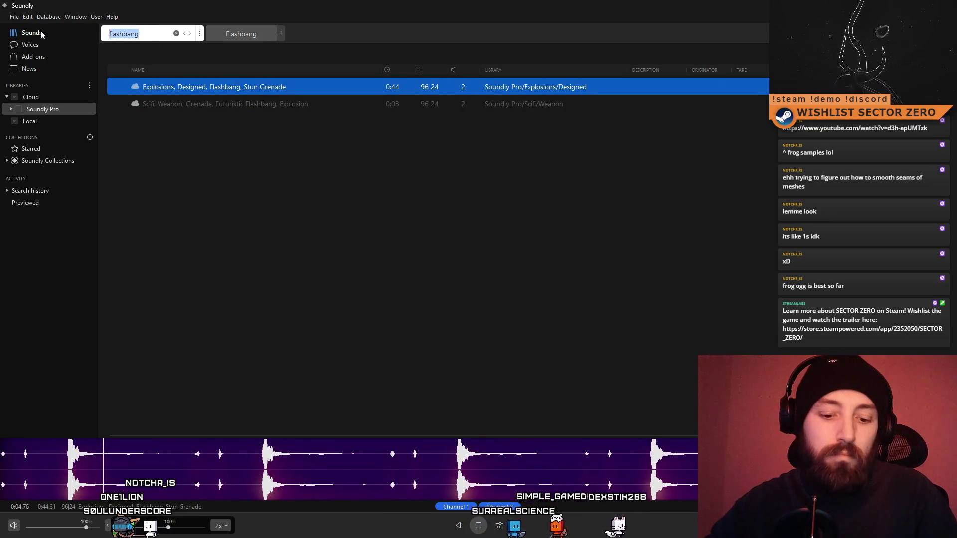
# - Search Soundly for 'explosion ringing', then replace the query with 'ringing'
pyautogui.write('explosion')
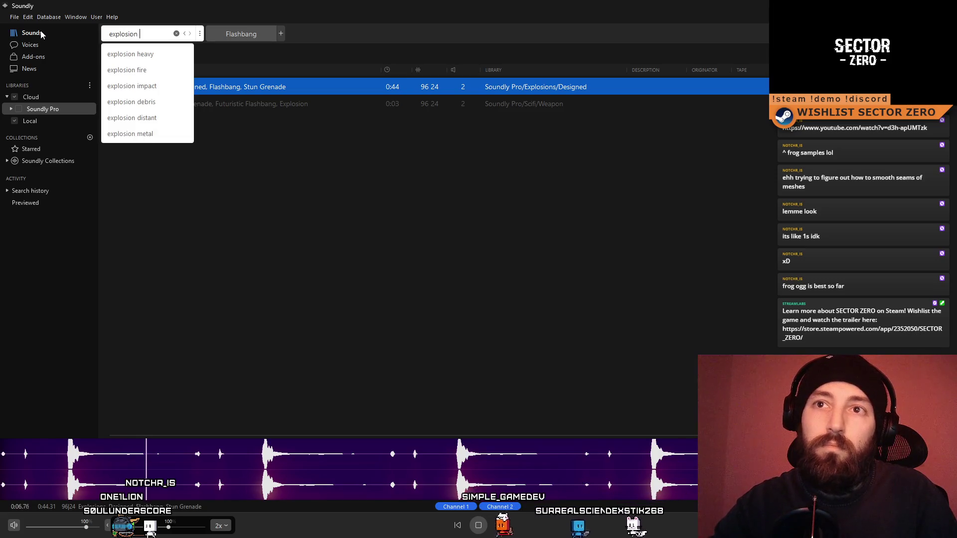
pyautogui.write(' ringi')
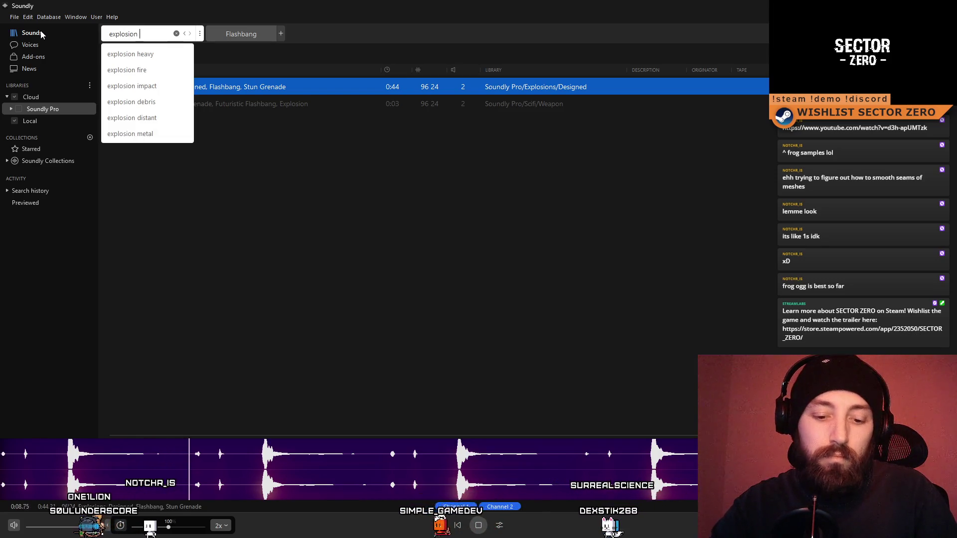
pyautogui.write('ngi')
pyautogui.press('Return')
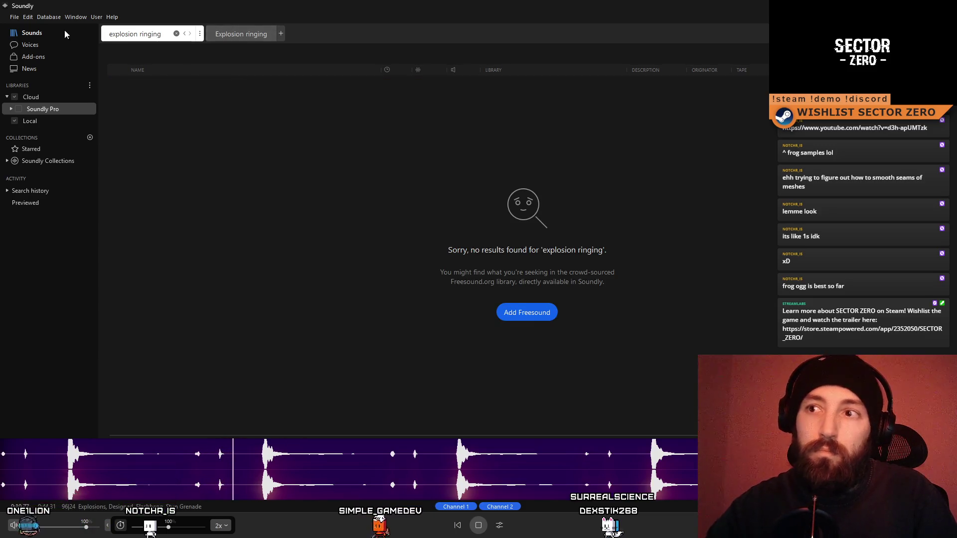
pyautogui.tripleClick(166, 33)
pyautogui.write('ringing')
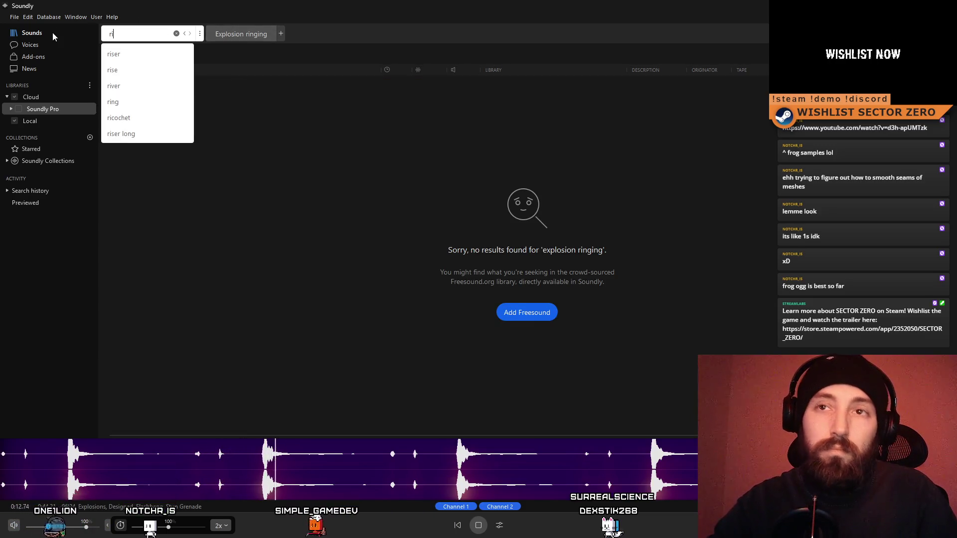
pyautogui.press('Return')
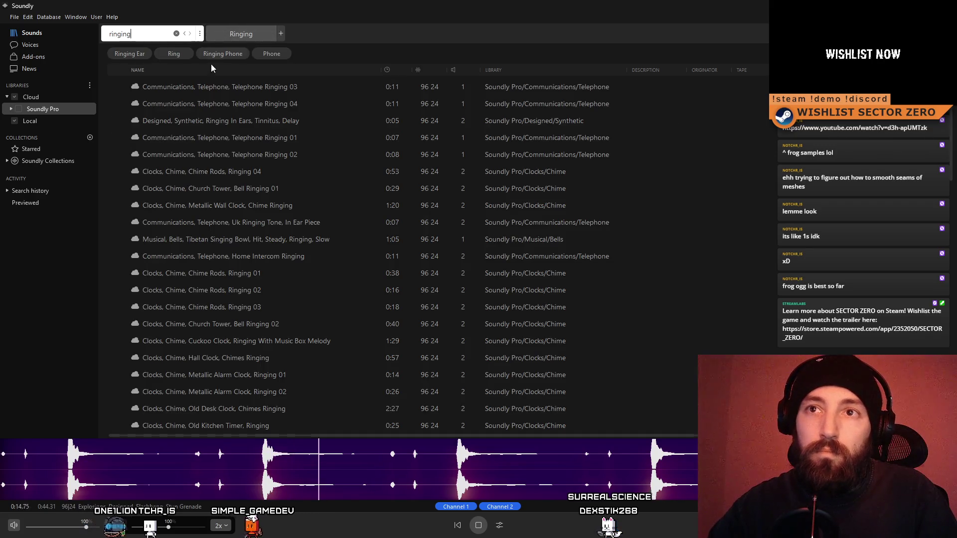
# - Narrow to 'ringing ears', preview the tinnitus sound, and start a Freesound search
pyautogui.write(' ears')
pyautogui.press('Return')
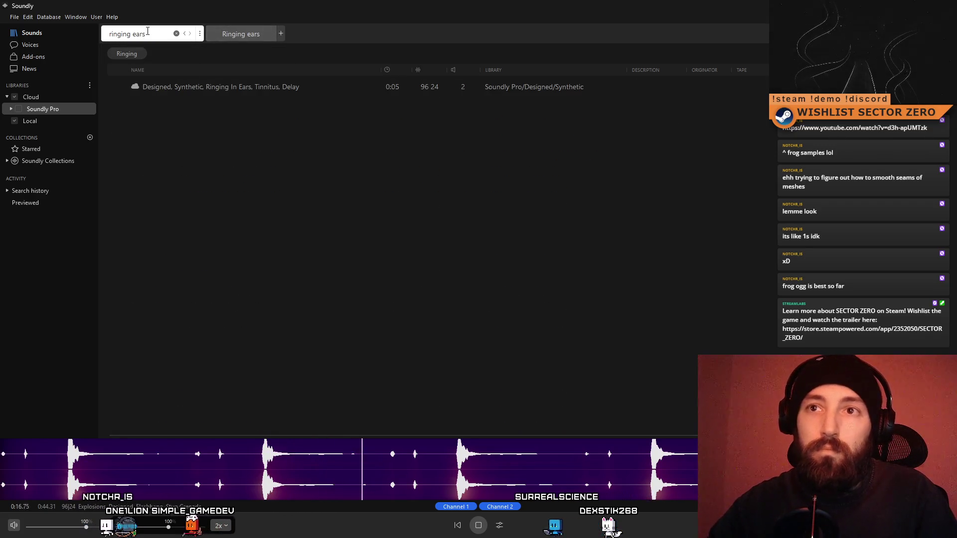
pyautogui.click(214, 86)
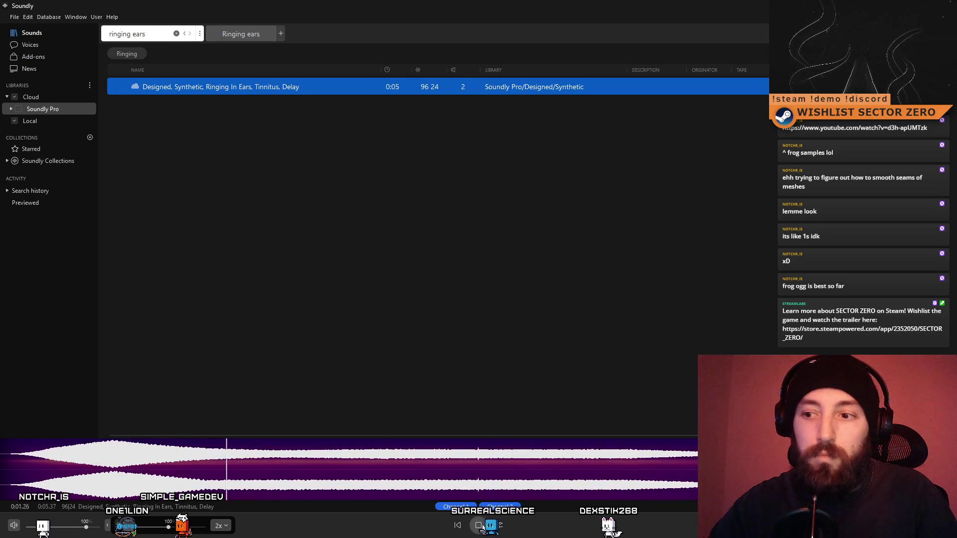
pyautogui.hotkey('alt', 'Tab')
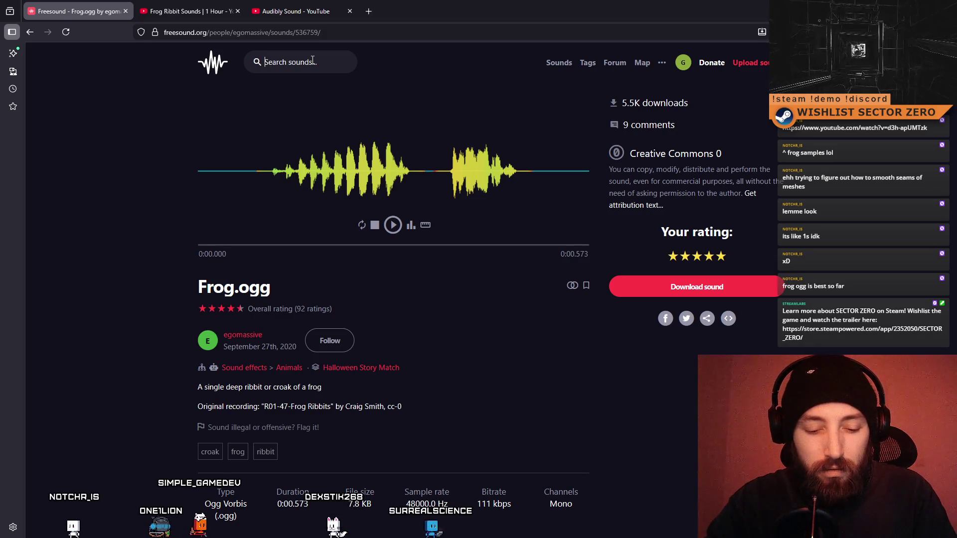
pyautogui.write('flashbang')
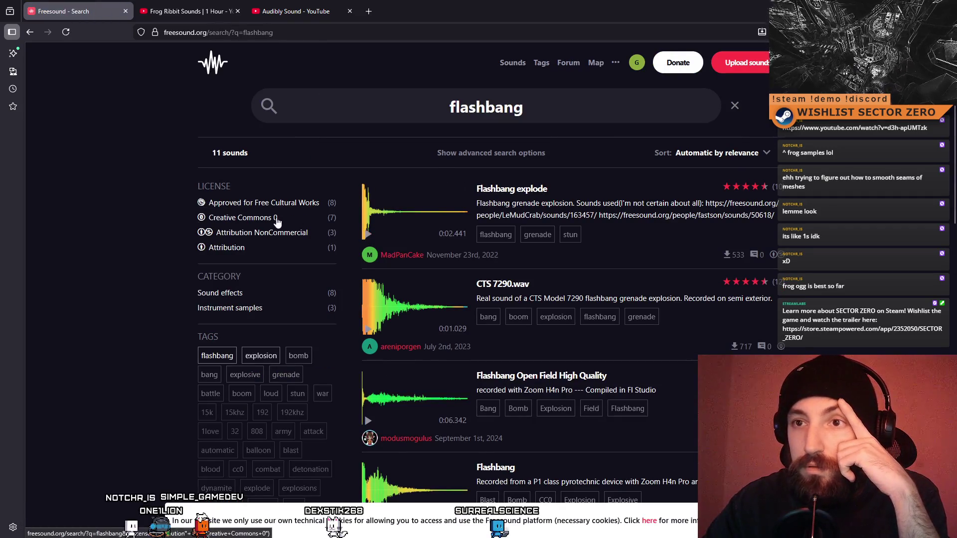
# - Limit Freesound flashbang results to CC0 and preview Flashbang Open Field, the third result, and flashbang.wav
pyautogui.click(259, 218)
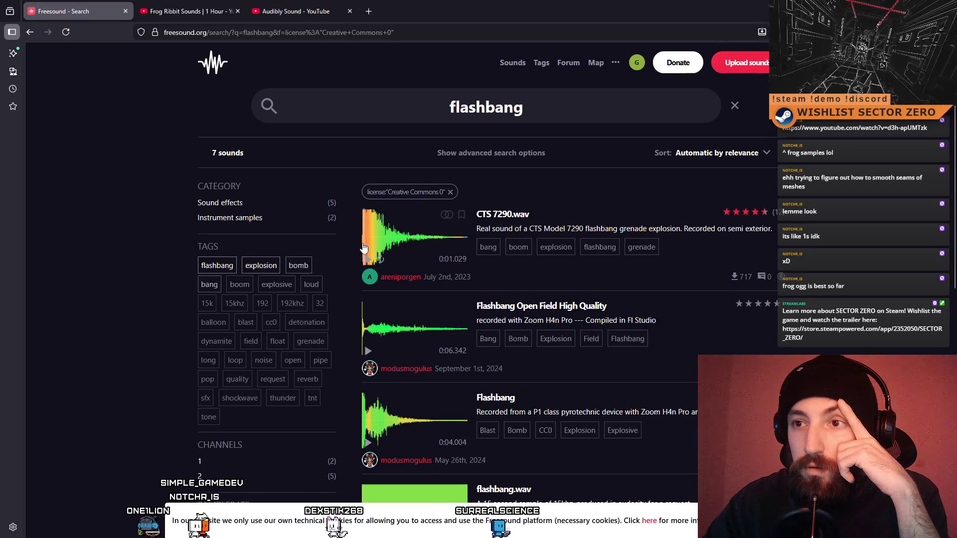
pyautogui.click(365, 352)
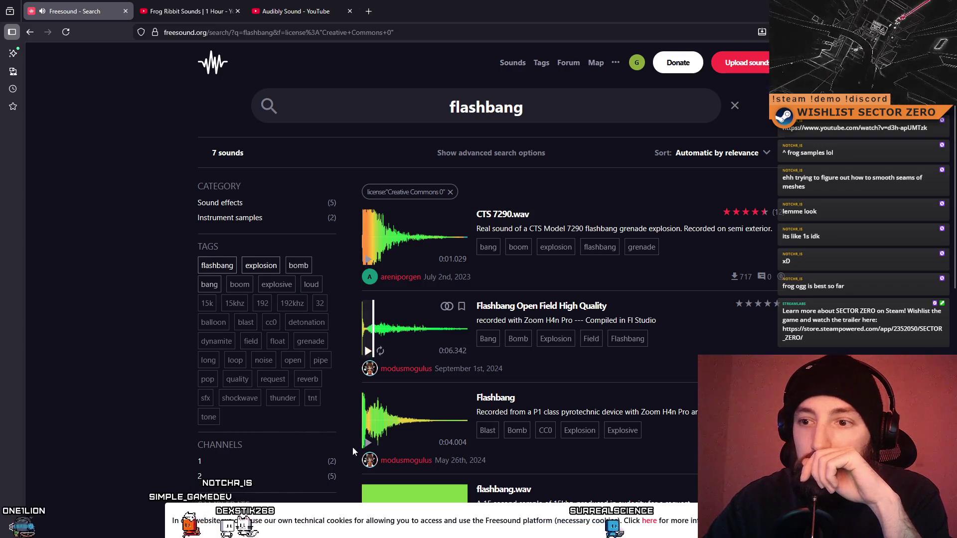
pyautogui.click(368, 444)
pyautogui.scroll(-3, 418, 326)
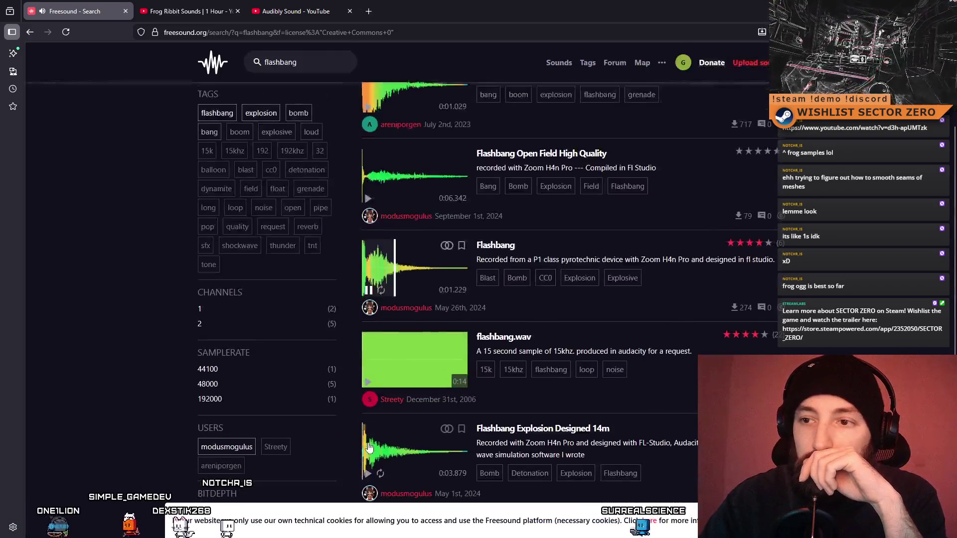
pyautogui.scroll(-2, 418, 322)
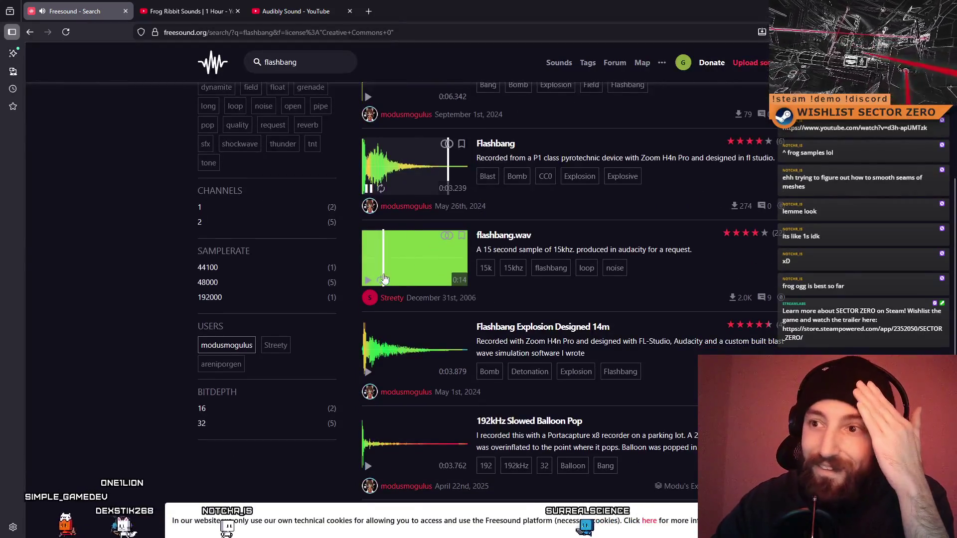
pyautogui.click(368, 280)
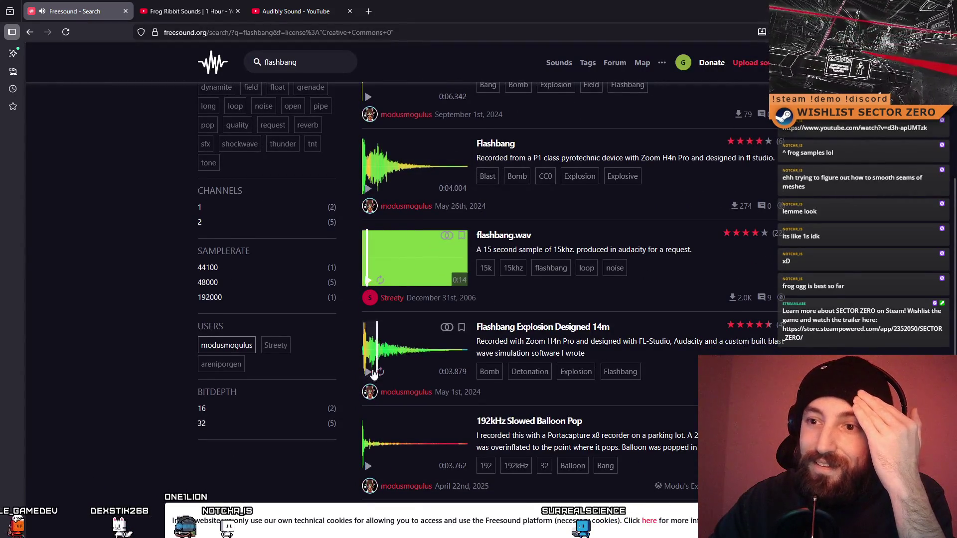
# - Search Freesound for 'stun granade', which returns no sounds
pyautogui.scroll(-1, 369, 375)
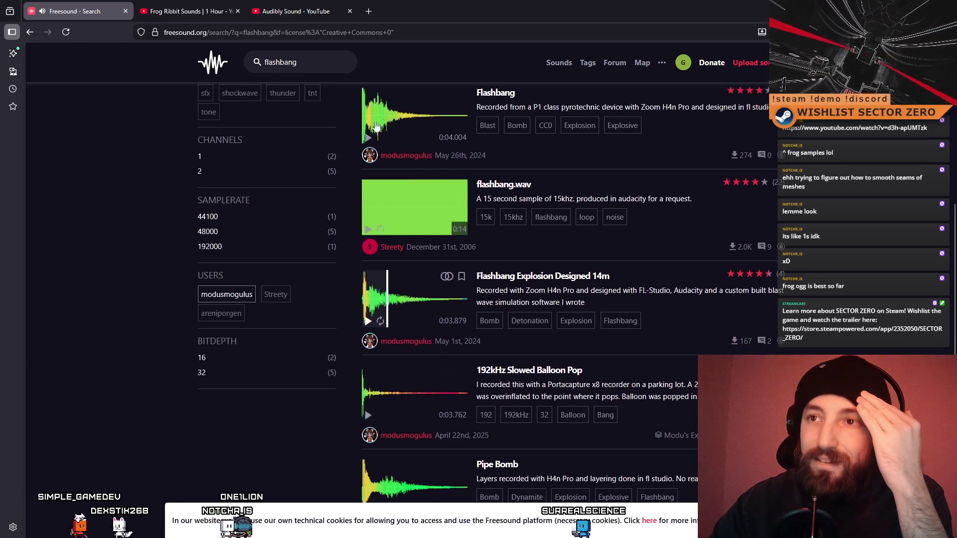
pyautogui.scroll(-3, 369, 319)
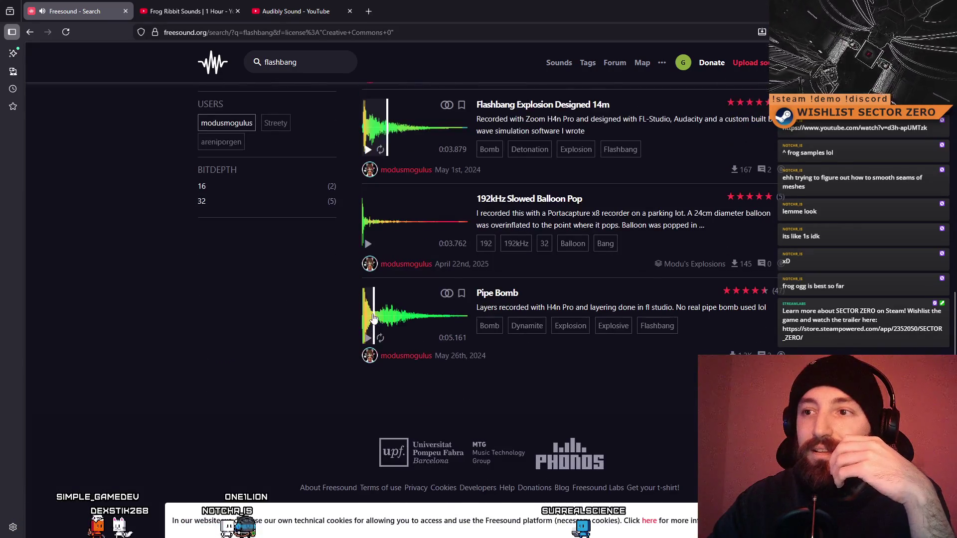
pyautogui.scroll(4, 373, 318)
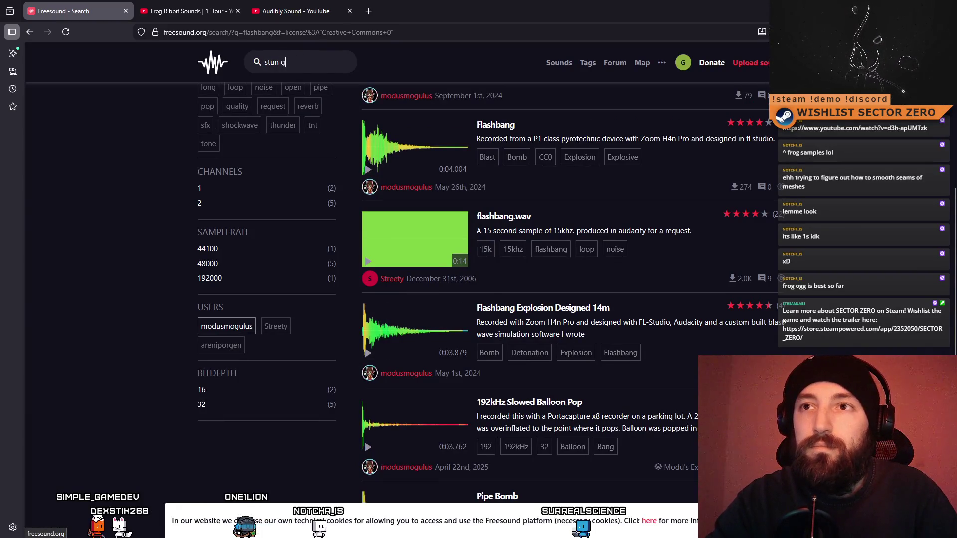
pyautogui.press('Return')
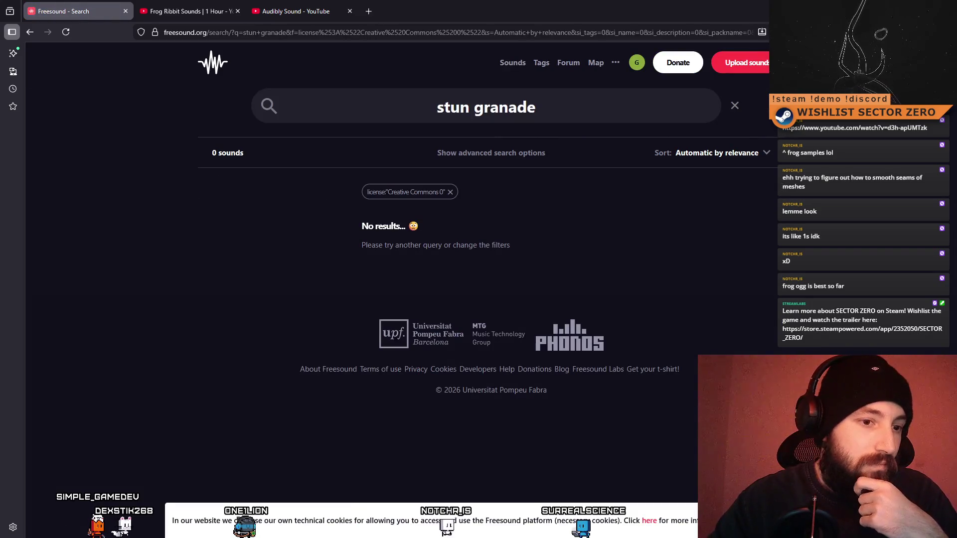
pyautogui.hotkey('alt', 'Tab')
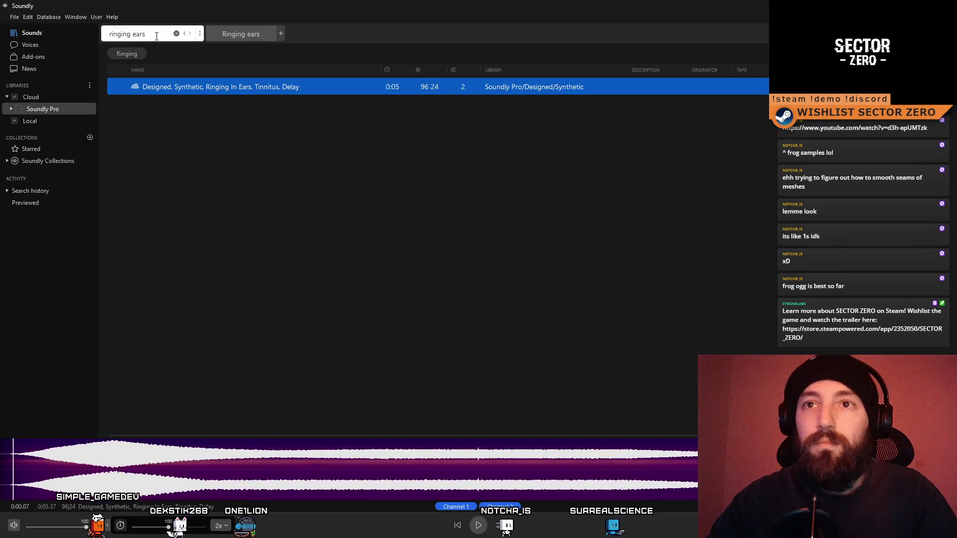
# - Search Soundly for 'stun granade', then 'flashbang', and play the 0:44 stun grenade sound
pyautogui.write('stun')
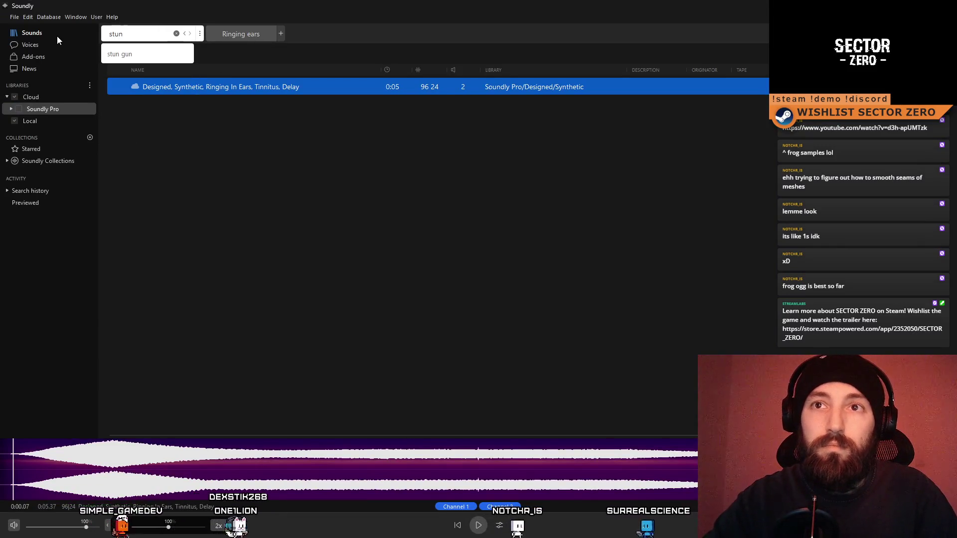
pyautogui.write(' granade')
pyautogui.press('Return')
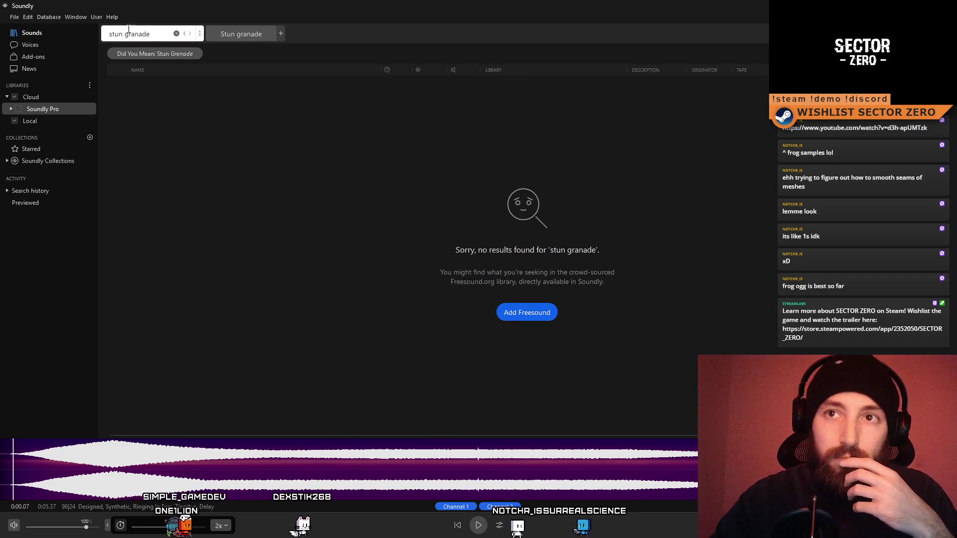
pyautogui.hotkey('ctrl', 'a')
pyautogui.write('fal')
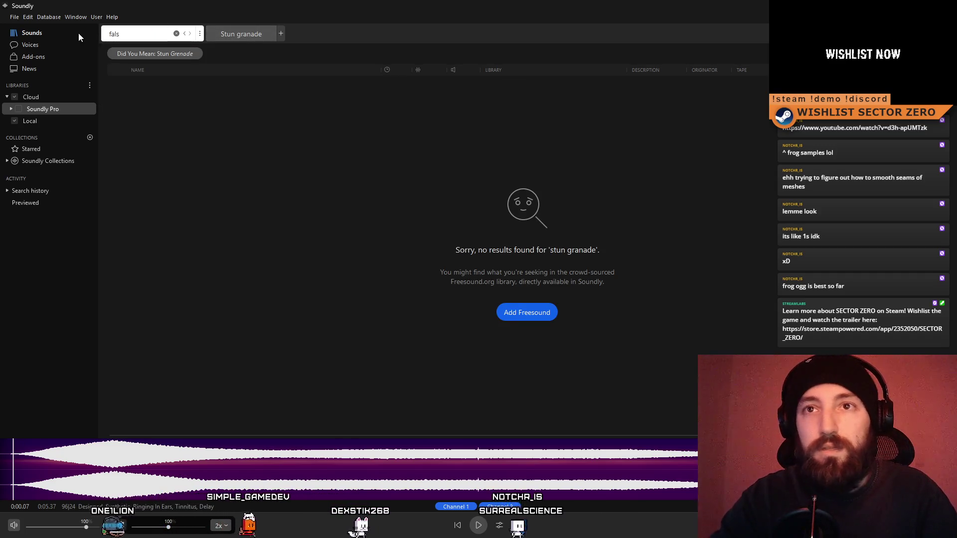
pyautogui.press('BackSpace')
pyautogui.press('BackSpace')
pyautogui.write('lashbang')
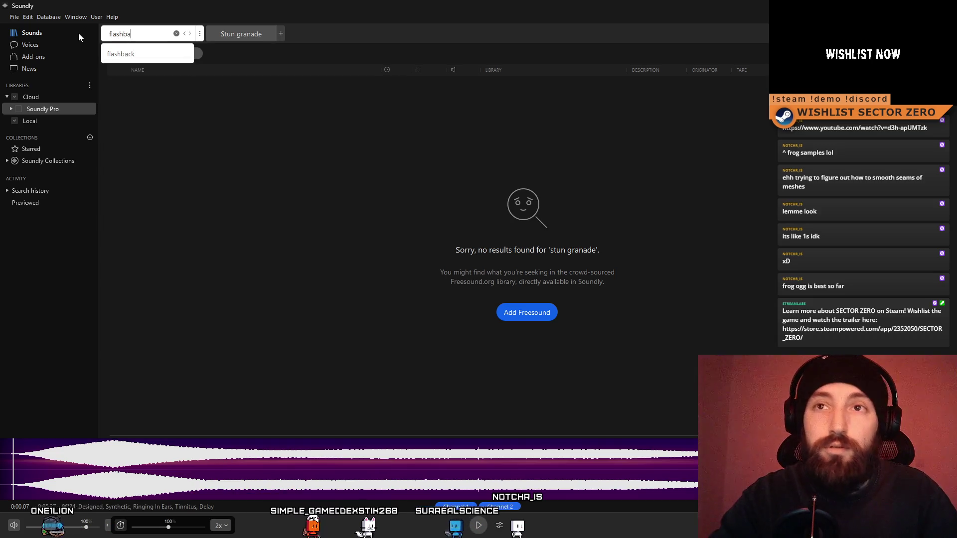
pyautogui.press('Return')
pyautogui.click(184, 88)
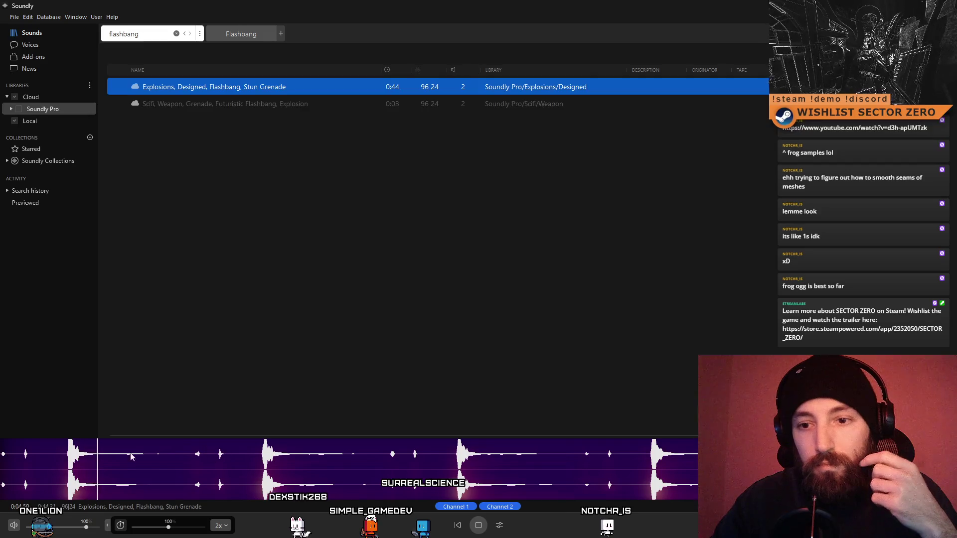
pyautogui.click(59, 461)
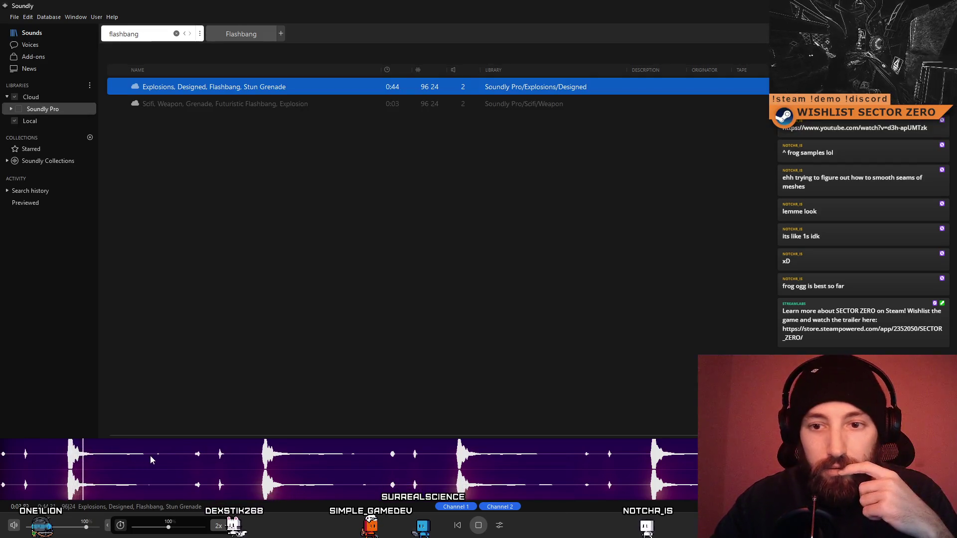
# - Select the flashbang's first burst in the waveform and apply the Shape it EQ plugin
pyautogui.moveTo(149, 459); pyautogui.dragTo(57, 459)
pyautogui.rightClick(76, 454)
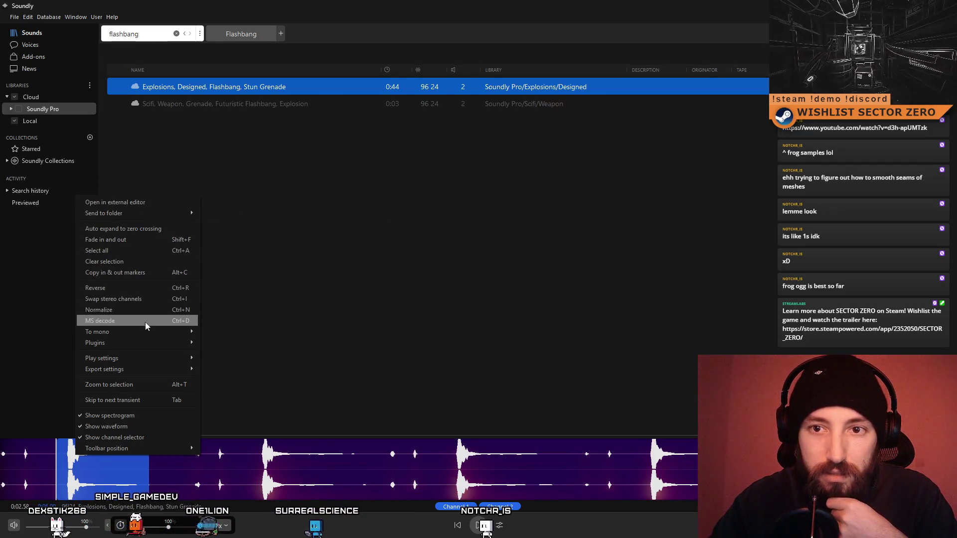
pyautogui.moveTo(139, 347)
pyautogui.click(254, 354)
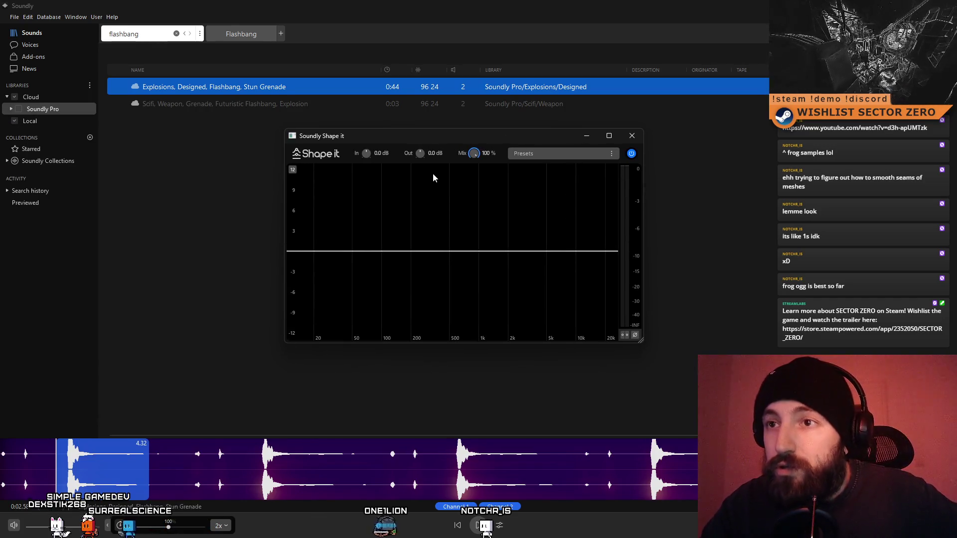
# - Add a bell band, trying it as a 1.4 kHz boost, then a low cut near 42 Hz
pyautogui.moveTo(469, 255); pyautogui.dragTo(492, 203)
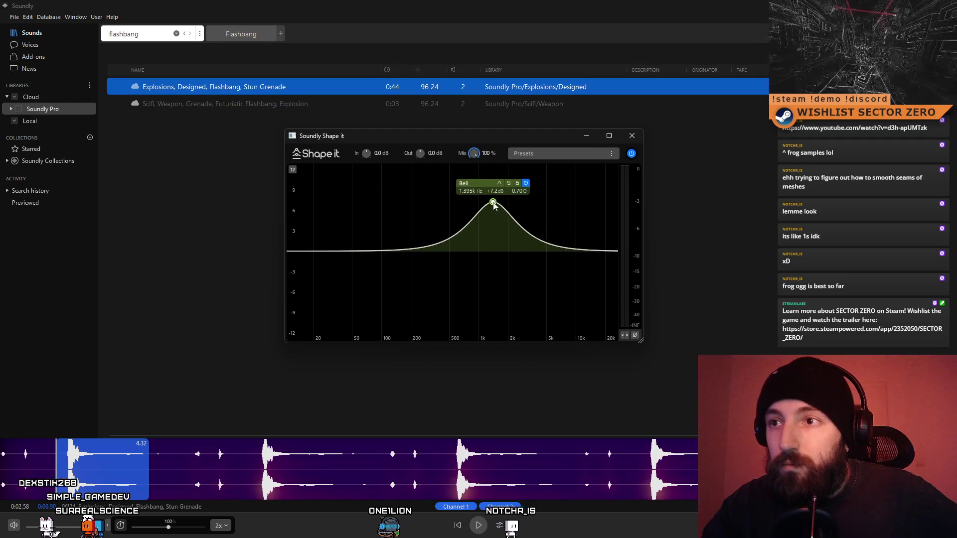
pyautogui.click(478, 527)
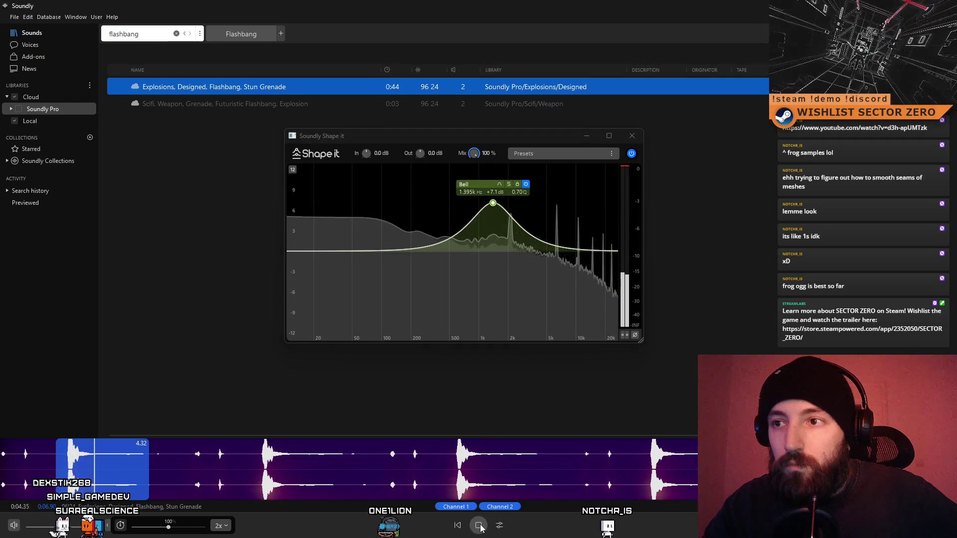
pyautogui.moveTo(492, 203)
pyautogui.mouseDown()
pyautogui.moveTo(322, 214)
pyautogui.moveTo(345, 190)
pyautogui.moveTo(324, 183)
pyautogui.moveTo(328, 178)
pyautogui.mouseUp()
pyautogui.click(479, 525)
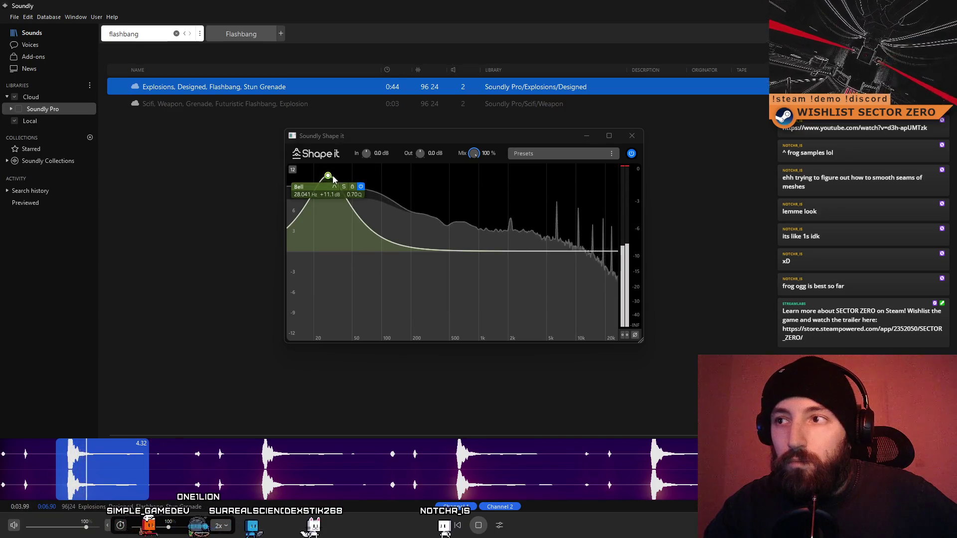
pyautogui.moveTo(328, 176); pyautogui.dragTo(335, 309)
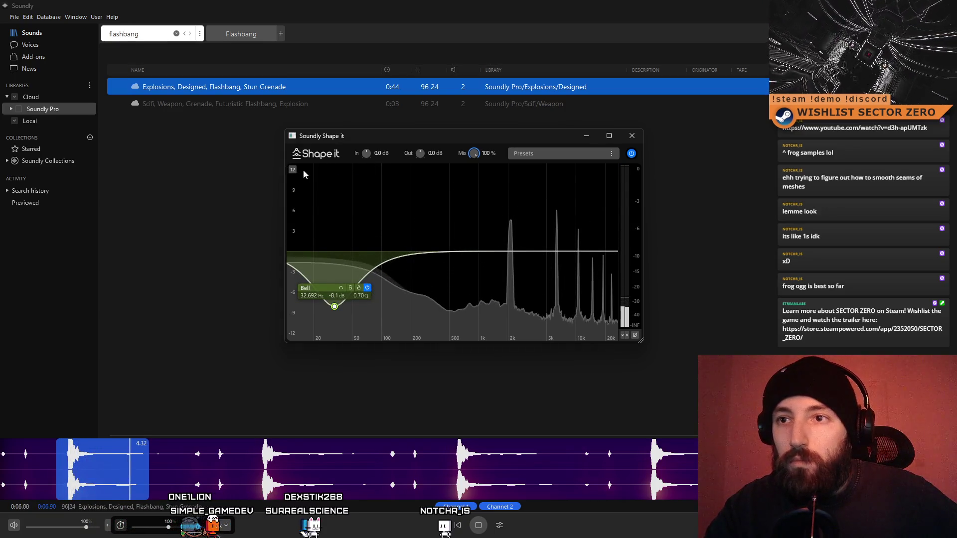
pyautogui.click(480, 527)
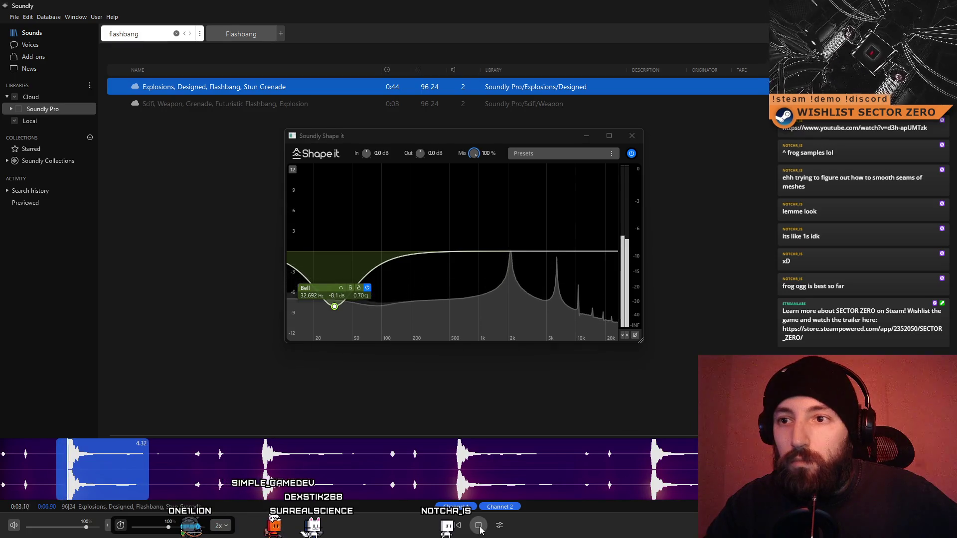
# - Fine-tune the low bell against bypass, ending on a -20.2 dB cut near 20 Hz
pyautogui.moveTo(335, 306); pyautogui.dragTo(346, 219)
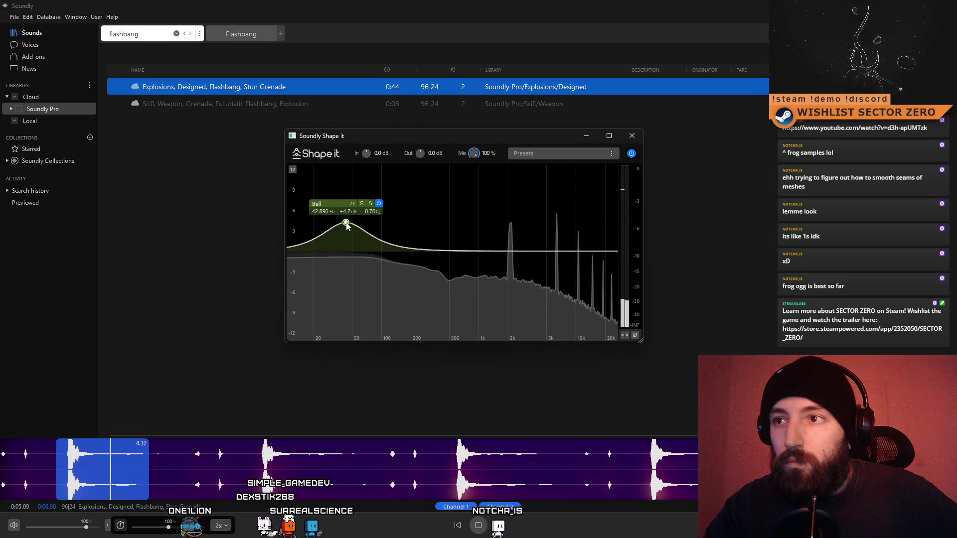
pyautogui.click(631, 155)
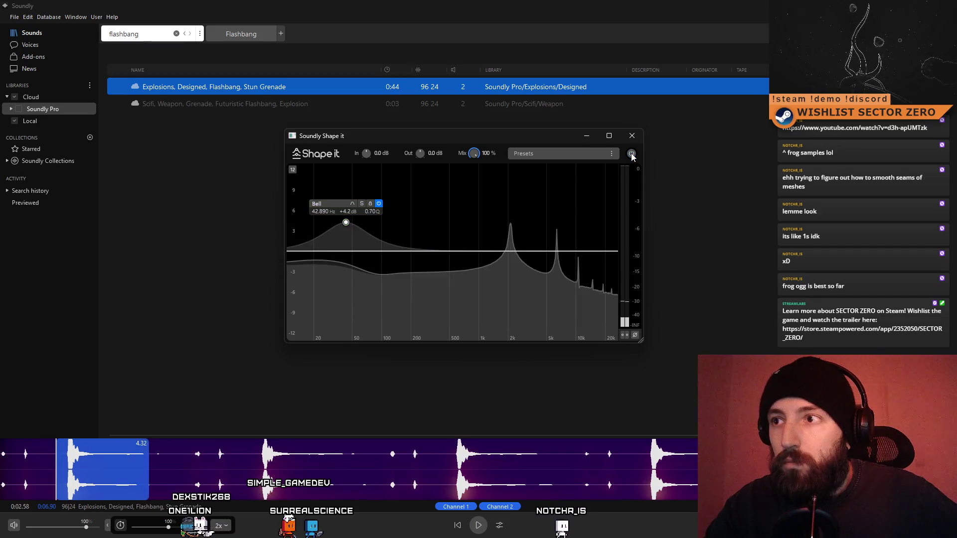
pyautogui.moveTo(347, 225)
pyautogui.mouseDown()
pyautogui.moveTo(345, 242)
pyautogui.moveTo(344, 201)
pyautogui.mouseUp()
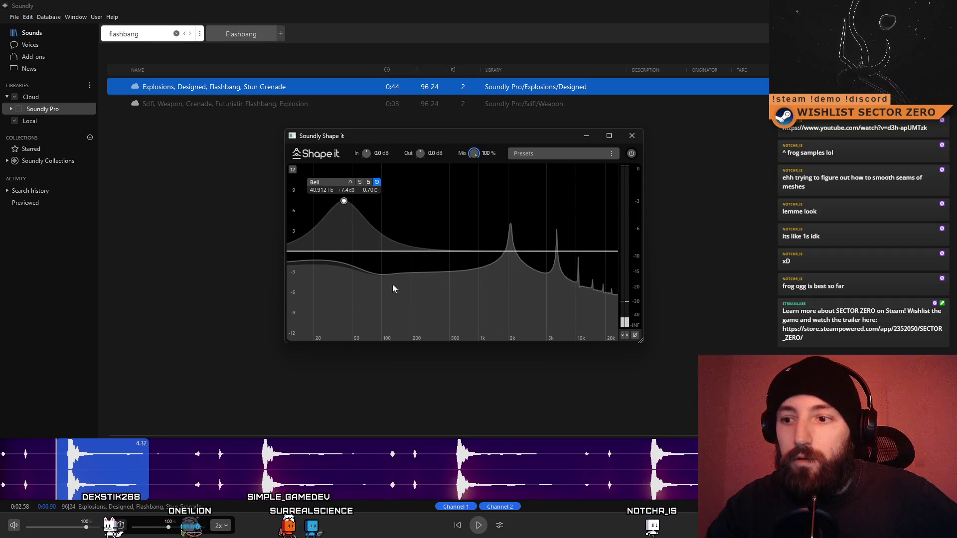
pyautogui.click(479, 527)
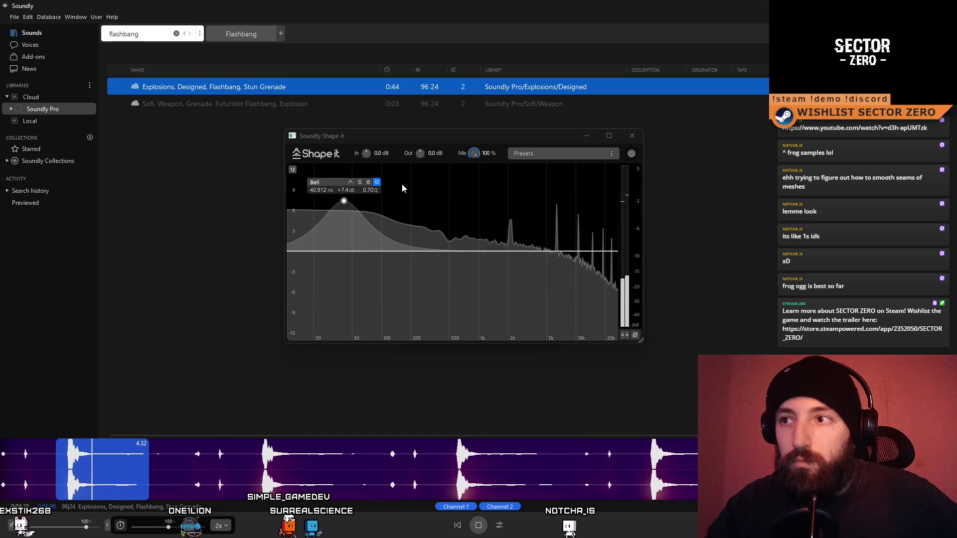
pyautogui.moveTo(343, 201)
pyautogui.mouseDown()
pyautogui.moveTo(357, 290)
pyautogui.moveTo(551, 292)
pyautogui.moveTo(584, 309)
pyautogui.moveTo(342, 305)
pyautogui.moveTo(314, 316)
pyautogui.mouseUp()
pyautogui.click(632, 154)
pyautogui.press('space')
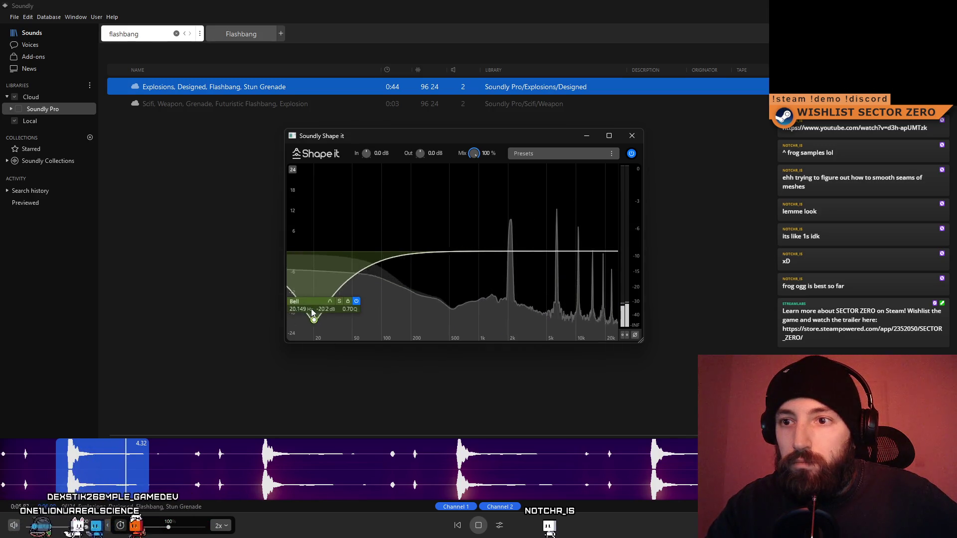
# - Add a second bell band near 150 Hz and rebalance the low boost while previewing
pyautogui.doubleClick(388, 260)
pyautogui.moveTo(388, 260); pyautogui.dragTo(401, 320)
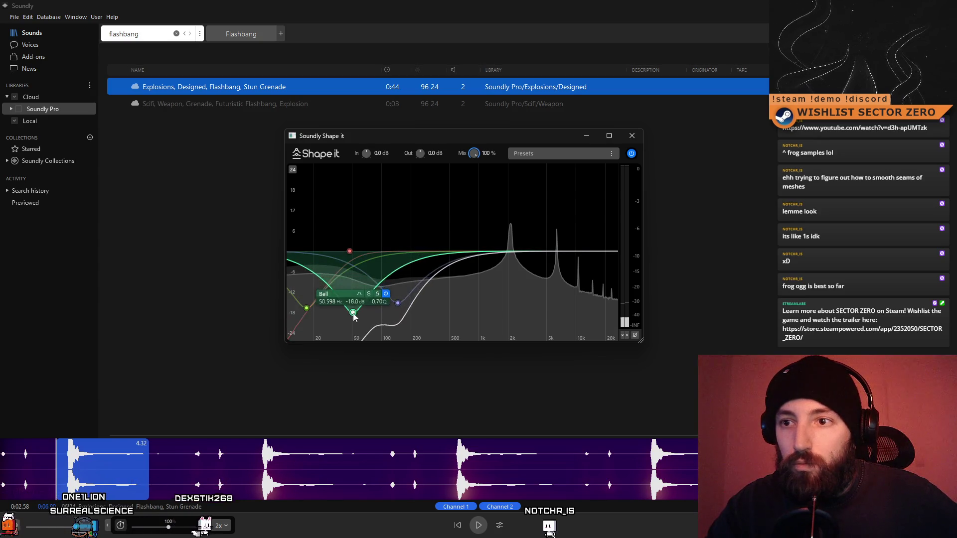
pyautogui.moveTo(353, 314); pyautogui.dragTo(351, 262)
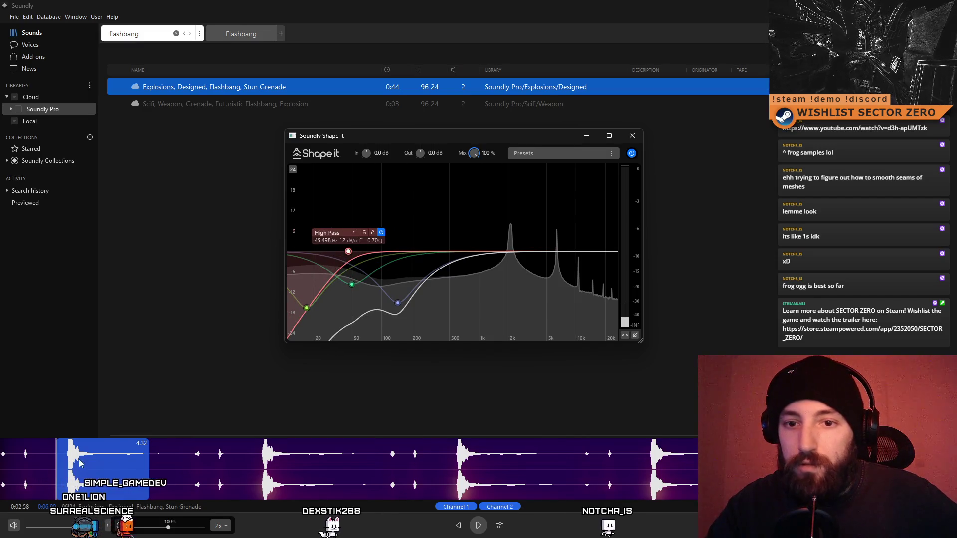
pyautogui.click(480, 526)
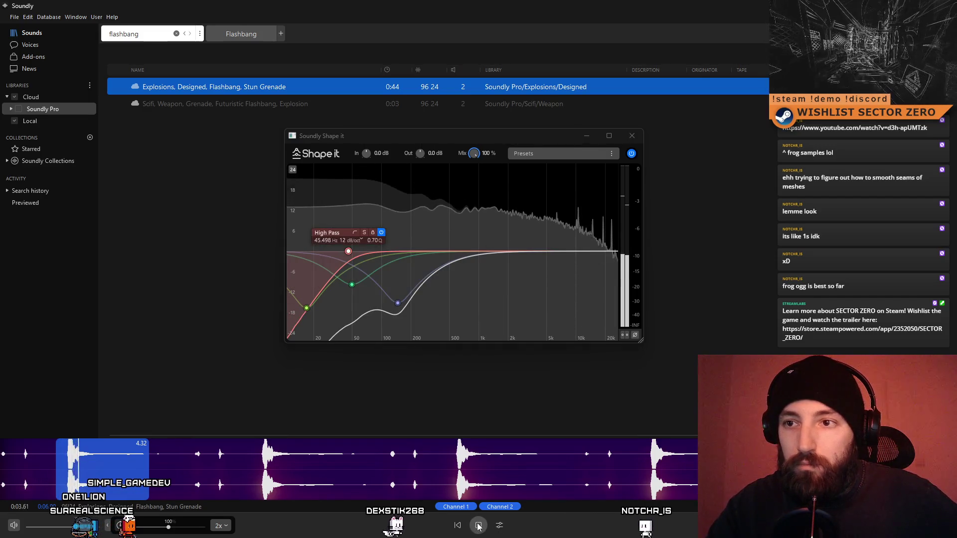
pyautogui.moveTo(352, 284)
pyautogui.mouseDown()
pyautogui.moveTo(331, 257)
pyautogui.moveTo(325, 221)
pyautogui.moveTo(338, 215)
pyautogui.moveTo(349, 225)
pyautogui.mouseUp()
pyautogui.moveTo(397, 303)
pyautogui.mouseDown()
pyautogui.moveTo(399, 266)
pyautogui.moveTo(357, 297)
pyautogui.moveTo(367, 318)
pyautogui.moveTo(400, 321)
pyautogui.mouseUp()
pyautogui.click(477, 526)
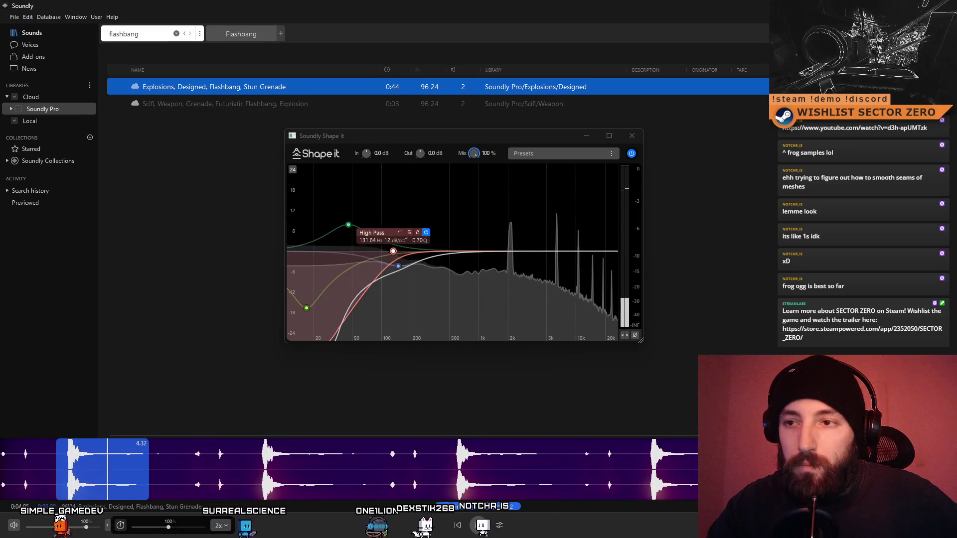
# - Reshape the bands into a +7.3 dB bass bump near 98 Hz and close the EQ
pyautogui.moveTo(398, 267); pyautogui.dragTo(459, 270)
pyautogui.moveTo(393, 311)
pyautogui.mouseDown()
pyautogui.moveTo(379, 311)
pyautogui.moveTo(419, 280)
pyautogui.mouseUp()
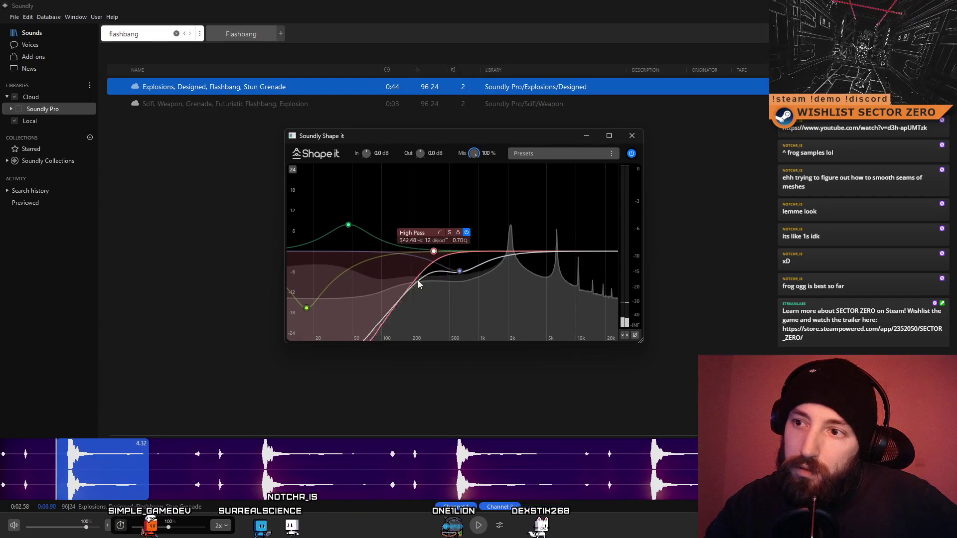
pyautogui.moveTo(349, 226)
pyautogui.mouseDown()
pyautogui.moveTo(354, 284)
pyautogui.moveTo(353, 249)
pyautogui.moveTo(364, 266)
pyautogui.mouseUp()
pyautogui.press('space')
pyautogui.moveTo(460, 270)
pyautogui.mouseDown()
pyautogui.moveTo(357, 244)
pyautogui.moveTo(371, 212)
pyautogui.mouseUp()
pyautogui.moveTo(362, 268)
pyautogui.mouseDown()
pyautogui.moveTo(365, 212)
pyautogui.moveTo(380, 226)
pyautogui.mouseUp()
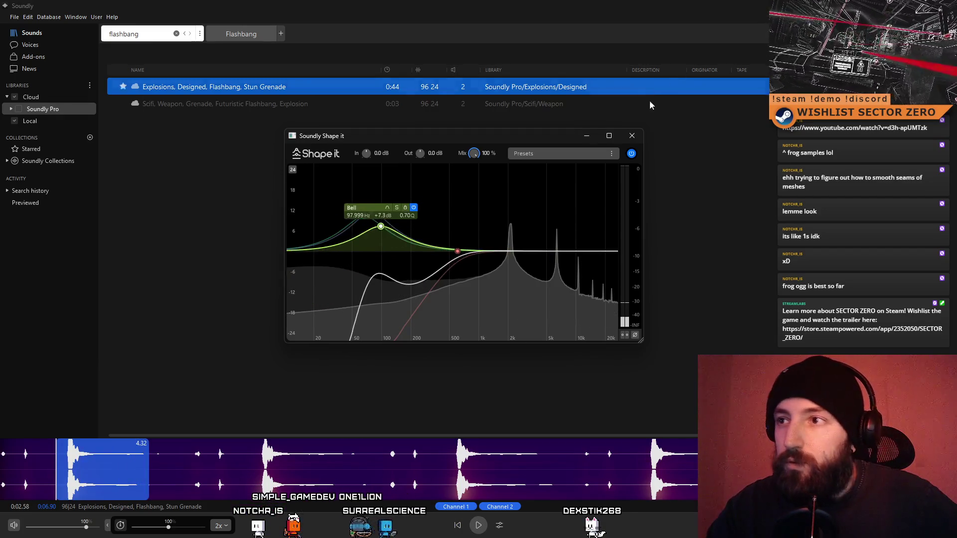
pyautogui.click(139, 90)
pyautogui.click(236, 168)
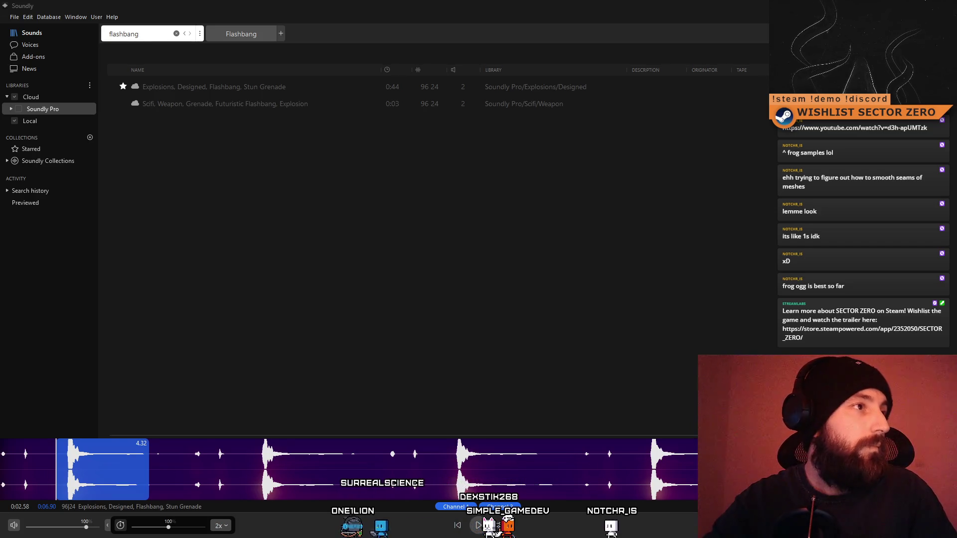
pyautogui.hotkey('alt', 'Tab')
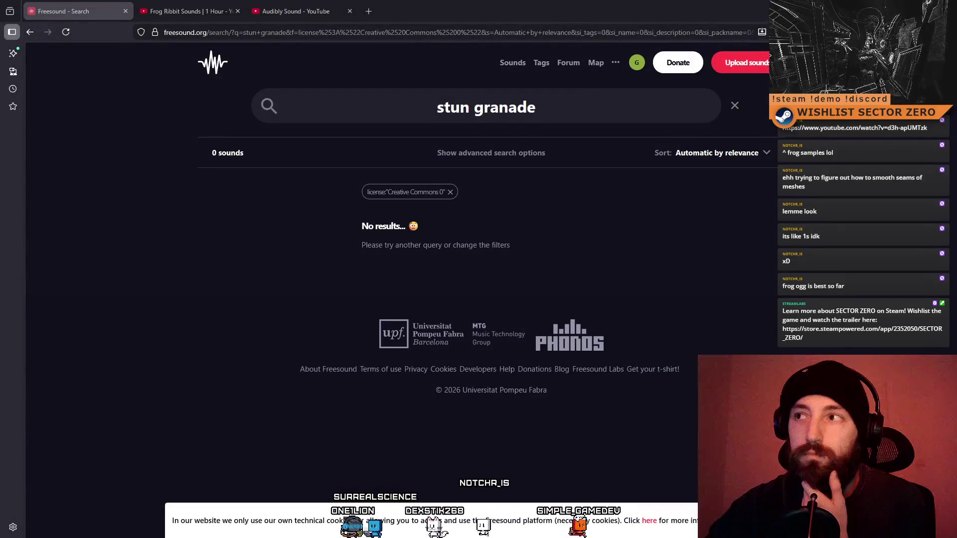
# - Bring the Notion 'INDIE WORK FEB 2026' page onto the screen and maximize it
pyautogui.hotkey('alt', 'Tab')
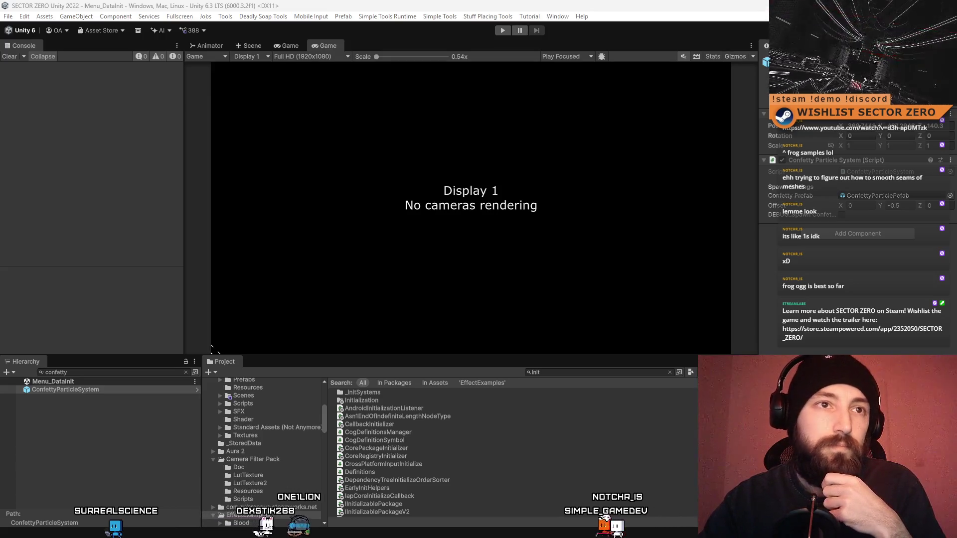
pyautogui.moveTo(0, 131); pyautogui.dragTo(423, 132)
pyautogui.doubleClick(422, 131)
pyautogui.scroll(4, 447, 129)
pyautogui.scroll(-3, 447, 129)
# - Mark the 'speedrun tactic - confetty add' task as done
pyautogui.scroll(2, 458, 135)
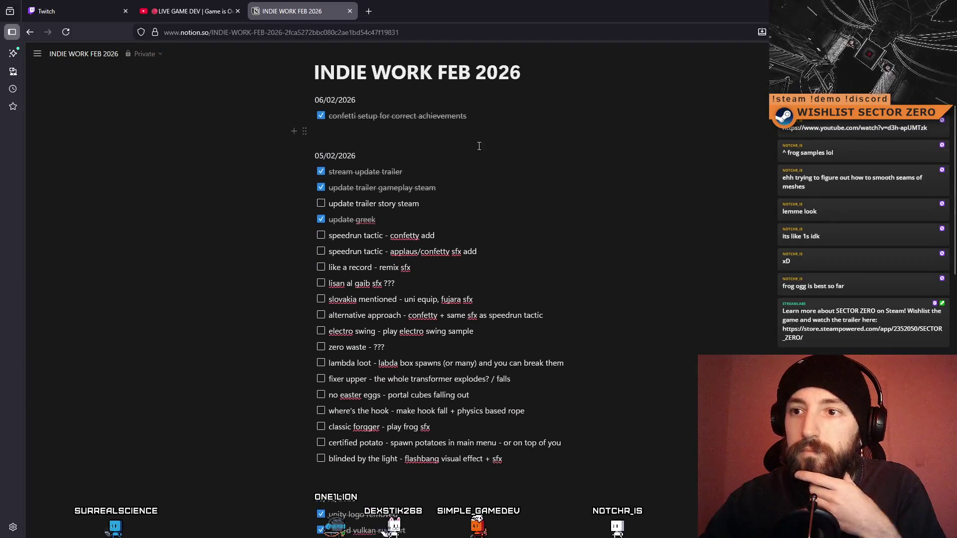
pyautogui.press('Down')
pyautogui.press('Down')
pyautogui.press('Down')
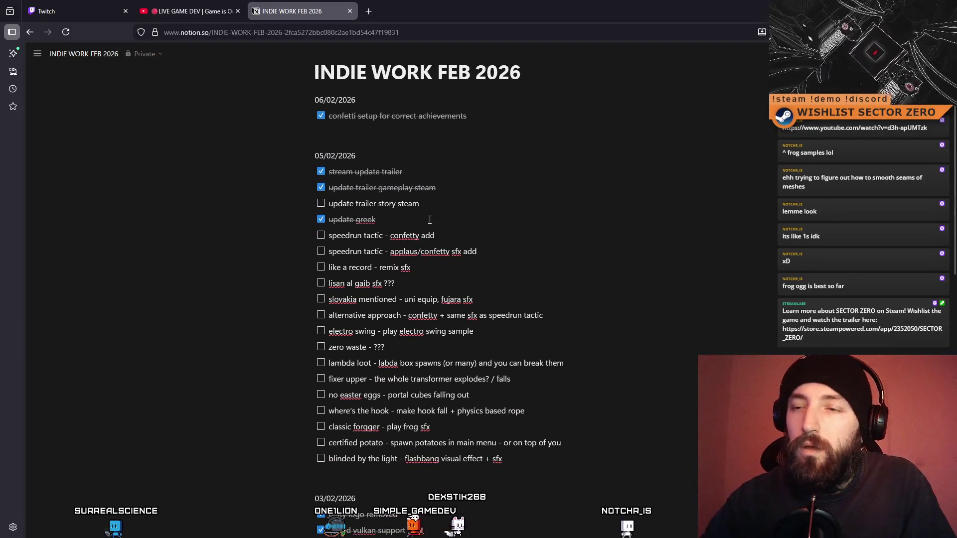
pyautogui.hotkey('shift', 'Home')
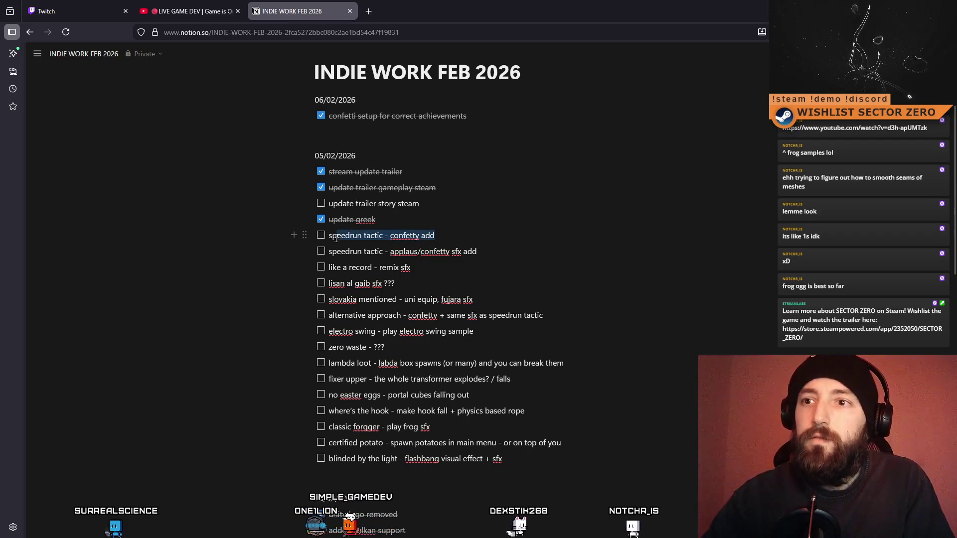
pyautogui.hotkey('ctrl', 'Return')
# - Move the applaus/confetty sfx task under 06/02/2026 as a to-do
pyautogui.click(494, 254)
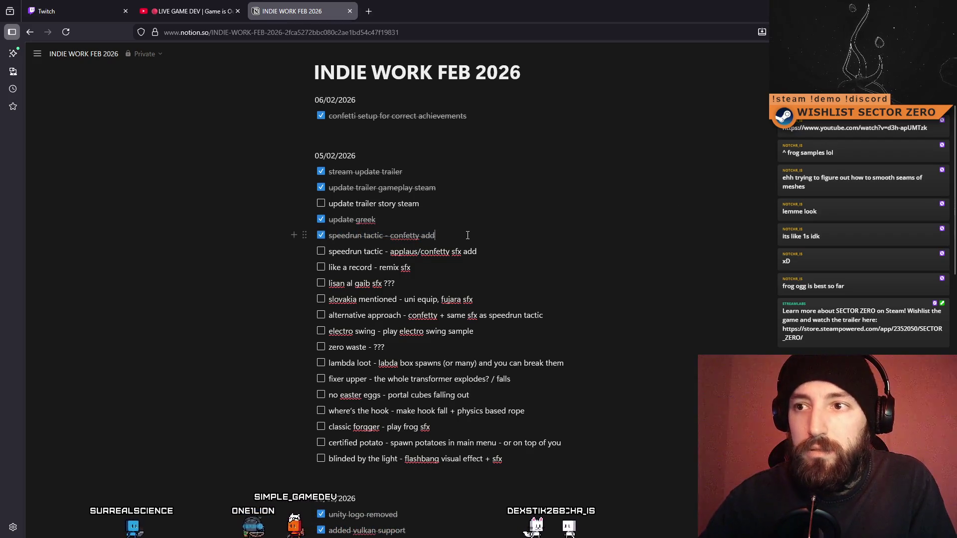
pyautogui.moveTo(493, 255); pyautogui.dragTo(326, 252)
pyautogui.hotkey('ctrl', 'c')
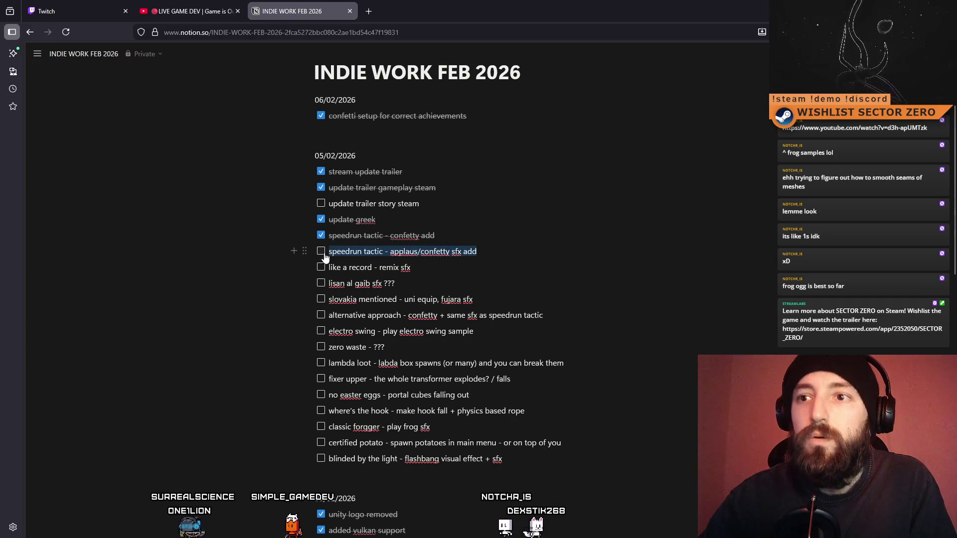
pyautogui.press('BackSpace')
pyautogui.press('BackSpace')
pyautogui.click(364, 131)
pyautogui.hotkey('ctrl', 'v')
pyautogui.moveTo(307, 132)
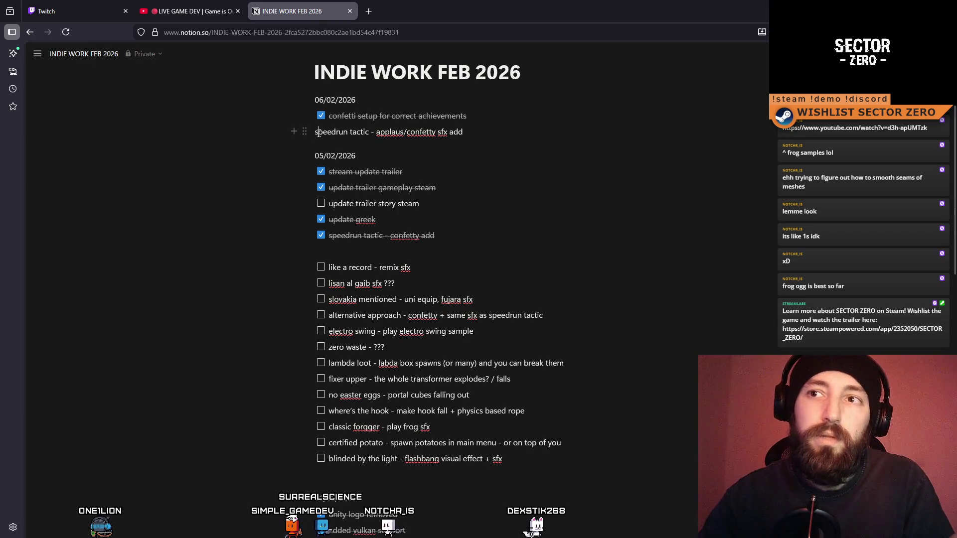
pyautogui.write('[]')
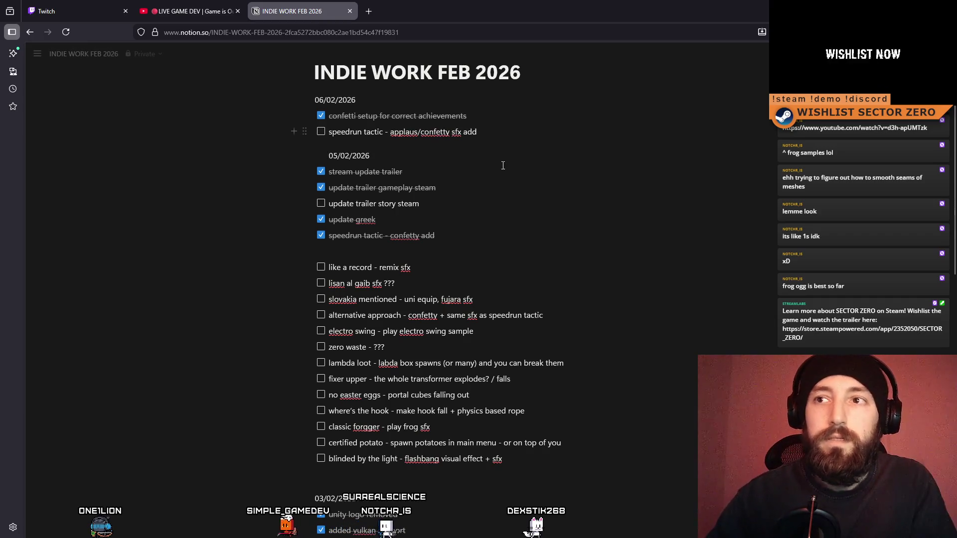
pyautogui.press('Down')
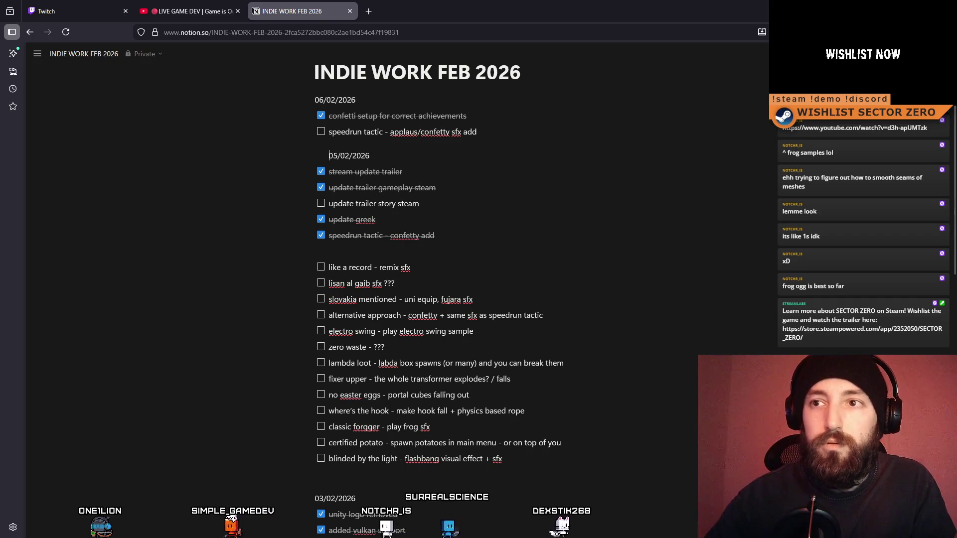
pyautogui.press('BackSpace')
pyautogui.press('BackSpace')
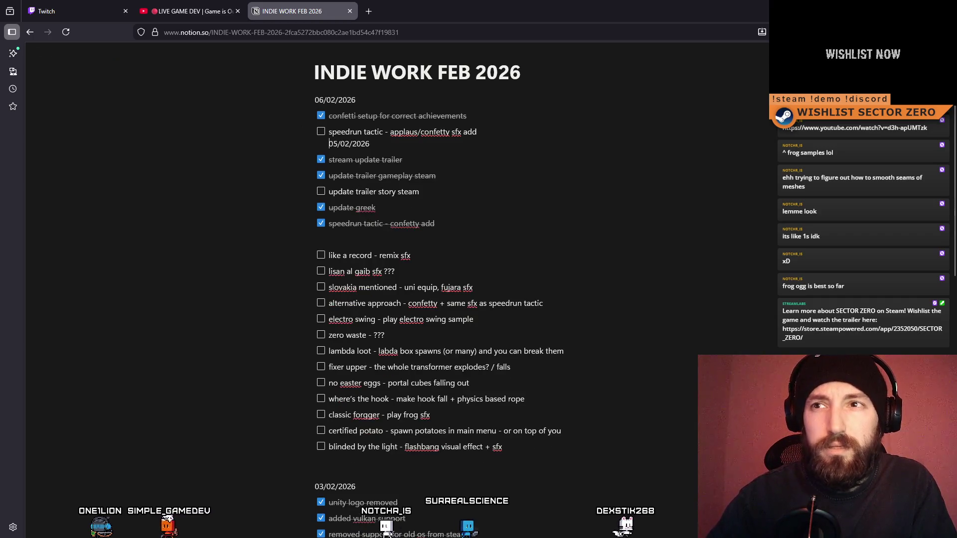
pyautogui.hotkey('ctrl', 'z')
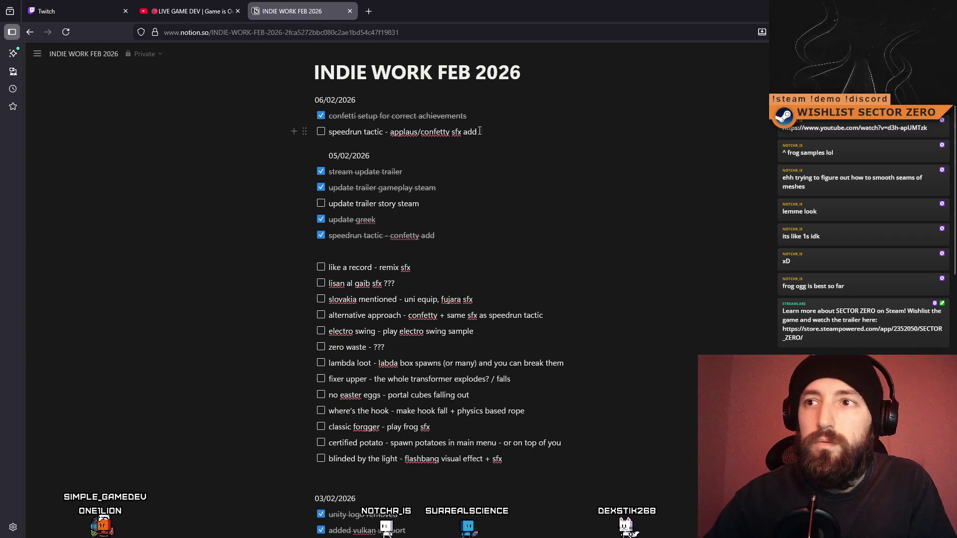
# - Reword the moved task to 'confetti sfx add'
pyautogui.moveTo(486, 133); pyautogui.dragTo(329, 132)
pyautogui.write('confetti sfx add')
pyautogui.press('Return')
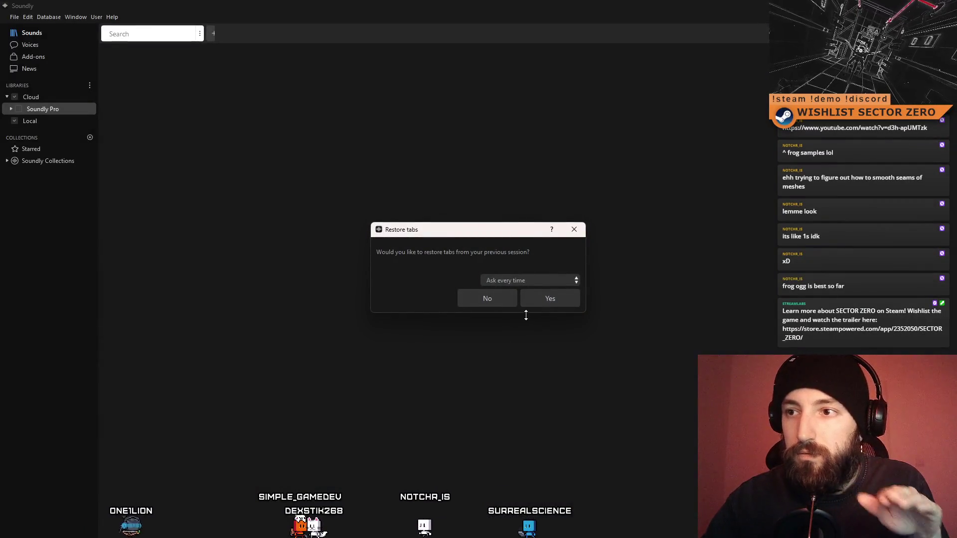
# - Decline restoring tabs and search the Soundly Pro library for 'record scratch'
pyautogui.click(503, 304)
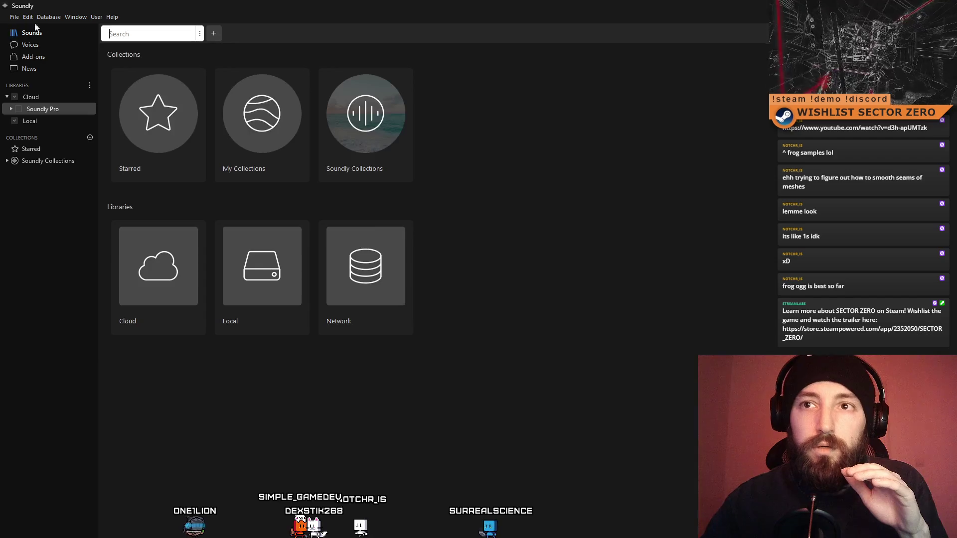
pyautogui.click(47, 112)
pyautogui.click(148, 34)
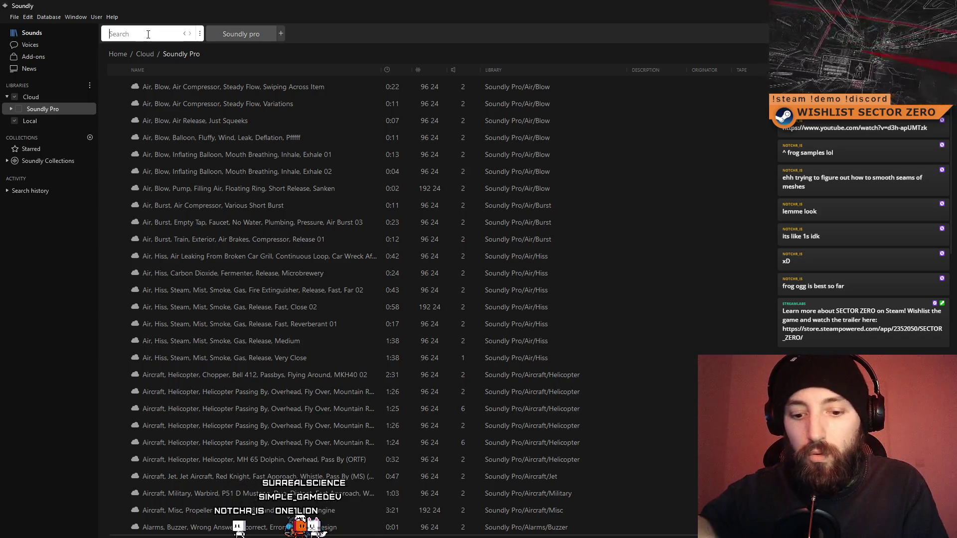
pyautogui.write('record')
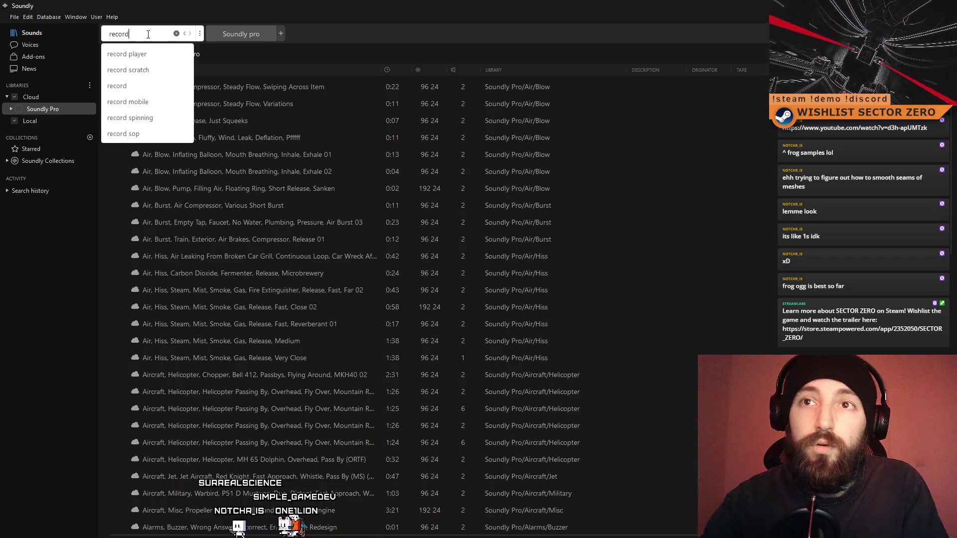
pyautogui.write(' scratch')
pyautogui.press('Return')
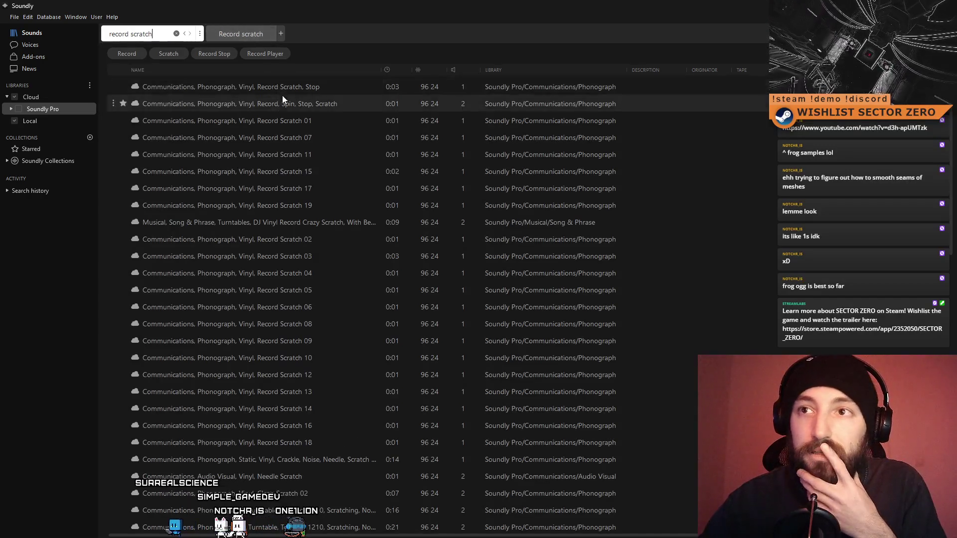
# - Audition Record Scratch 01, 07, 11, 17, 19 and 02, returning to Record Scratch 01
pyautogui.click(286, 91)
pyautogui.click(294, 101)
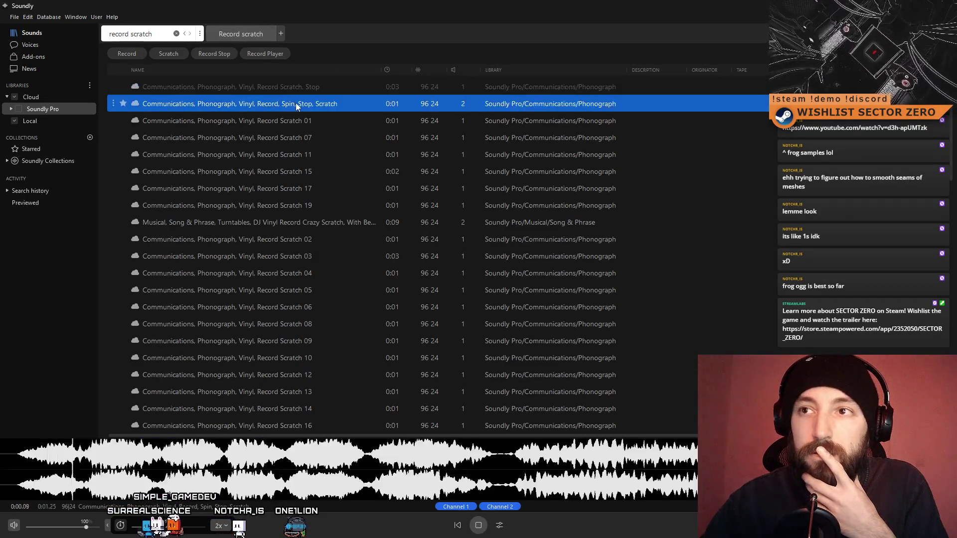
pyautogui.click(295, 115)
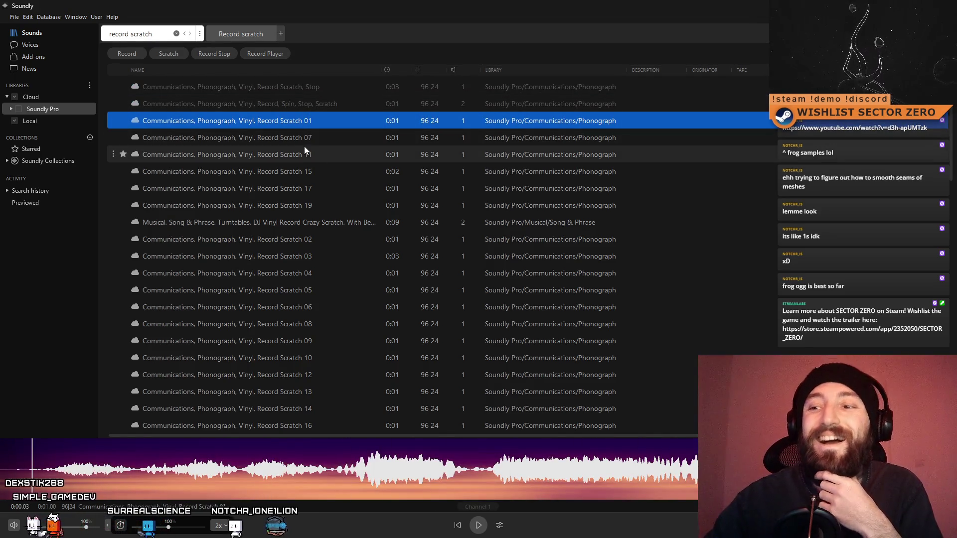
pyautogui.click(478, 525)
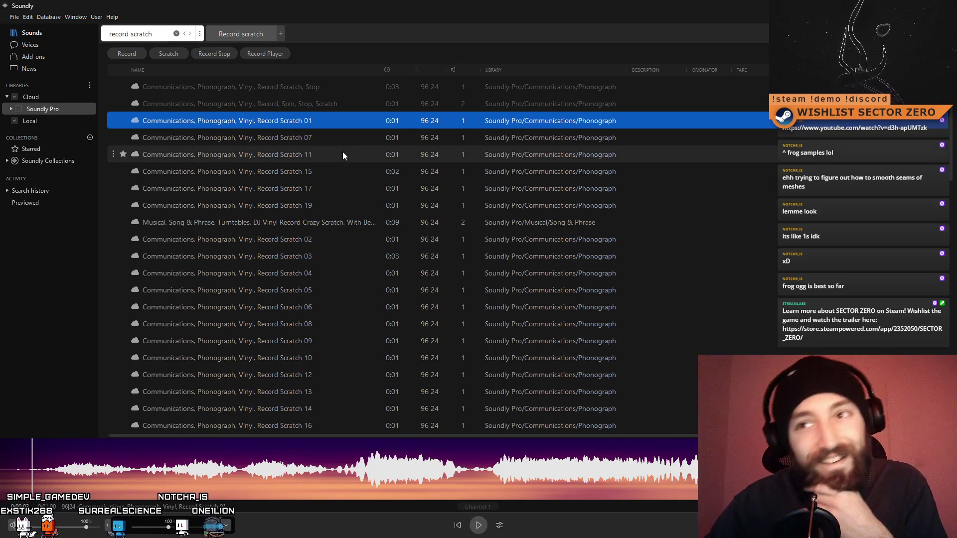
pyautogui.click(346, 145)
pyautogui.click(328, 157)
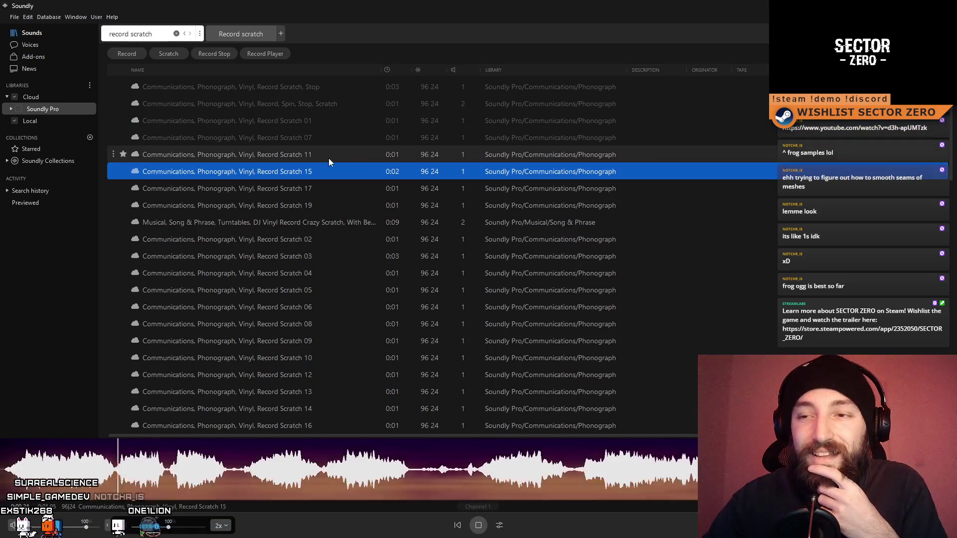
pyautogui.click(325, 187)
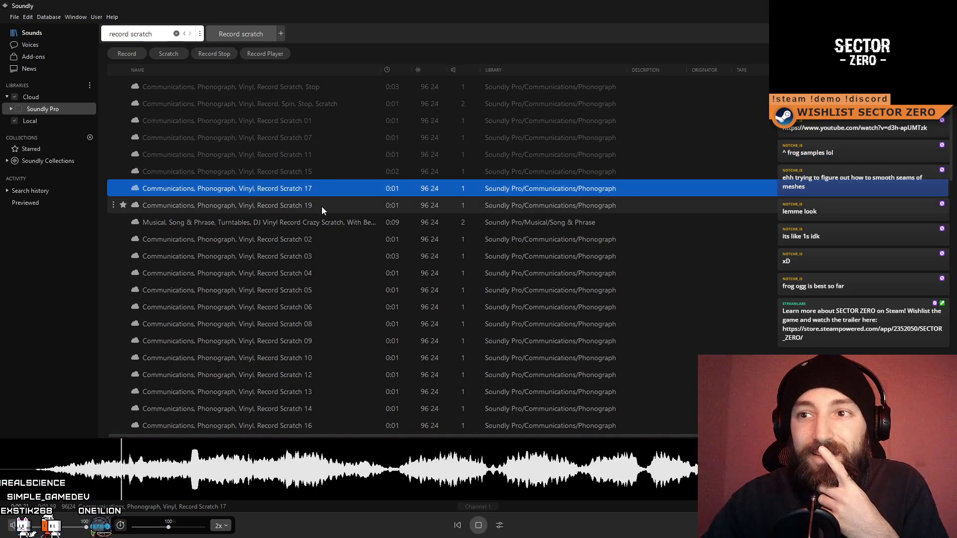
pyautogui.click(322, 206)
pyautogui.click(321, 246)
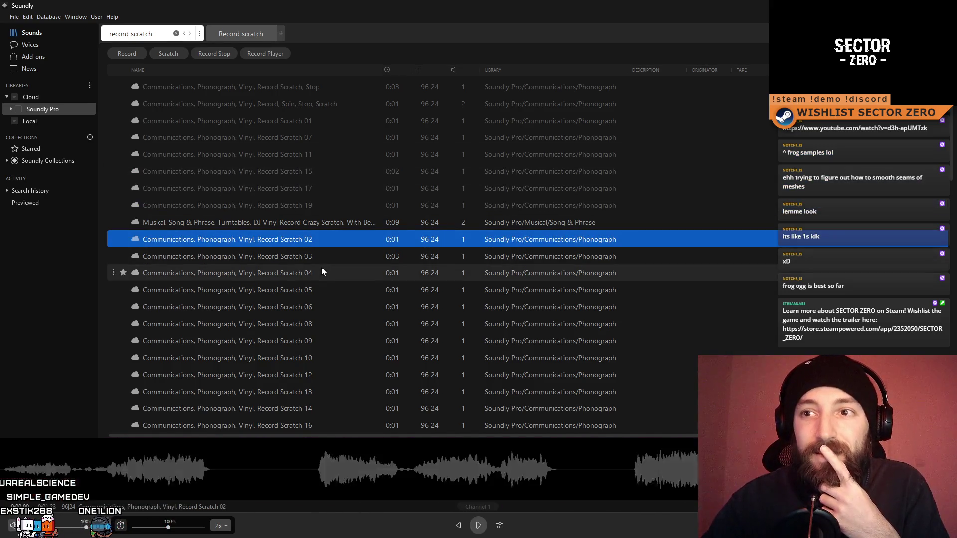
pyautogui.click(325, 120)
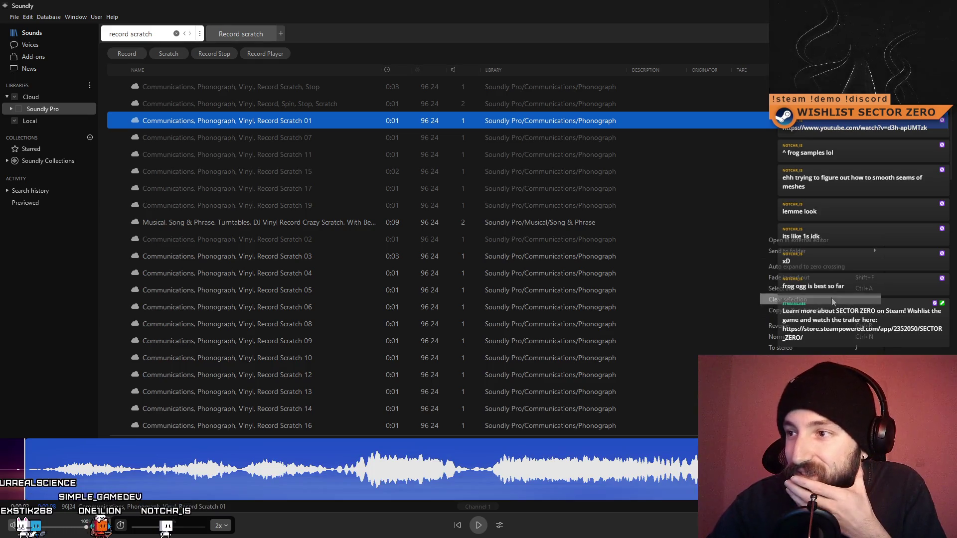
# - Open and dismiss Record Scratch 01's options, then return to Notion
pyautogui.rightClick(118, 123)
pyautogui.click(178, 108)
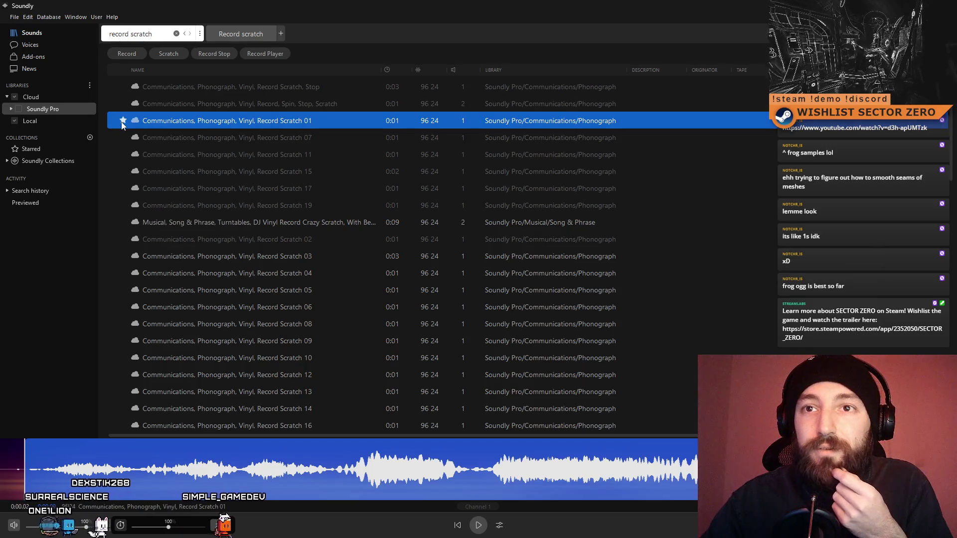
pyautogui.hotkey('alt', 'Tab')
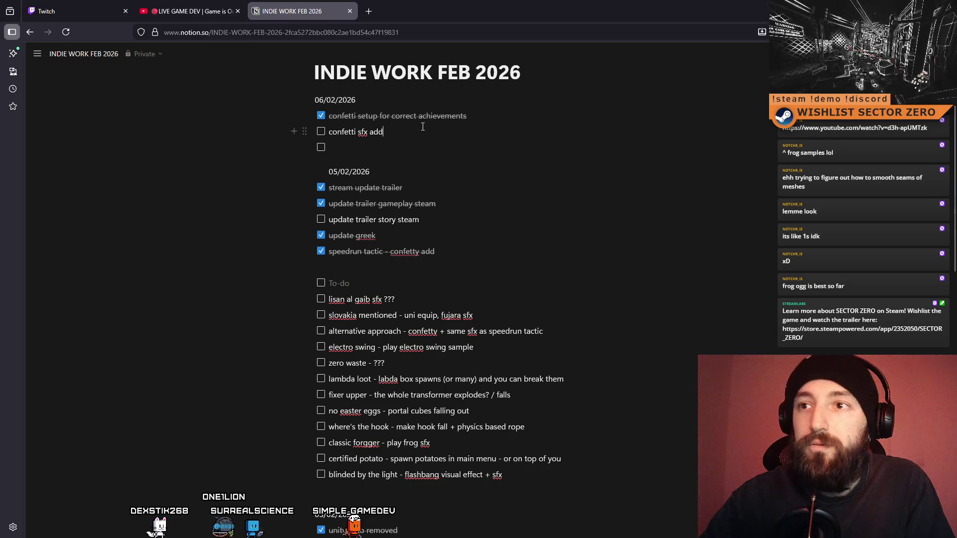
pyautogui.press('Return')
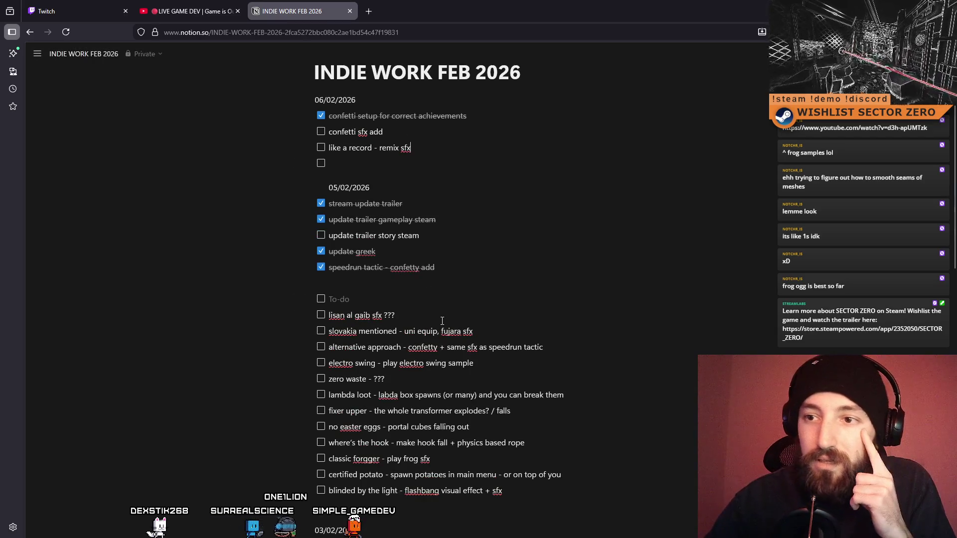
pyautogui.moveTo(327, 318); pyautogui.dragTo(327, 318)
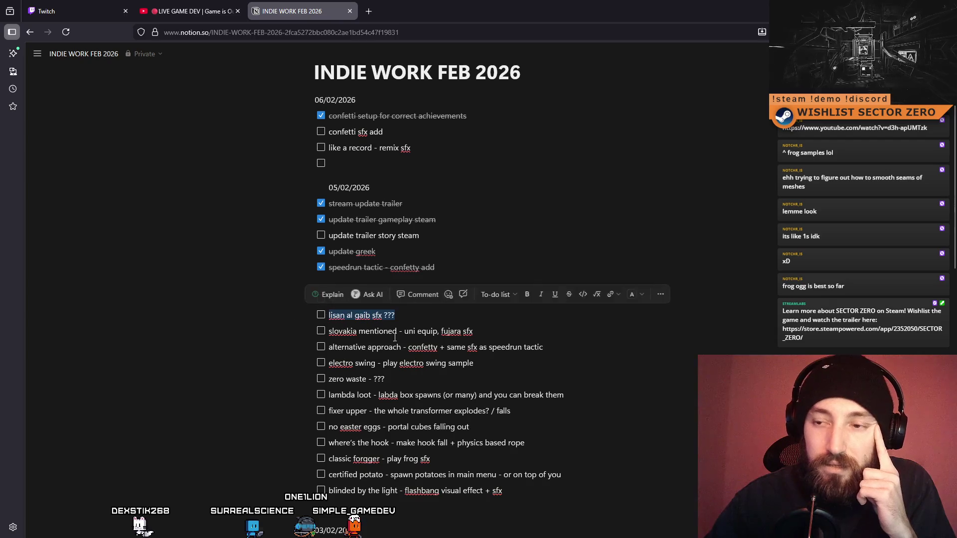
pyautogui.click(421, 317)
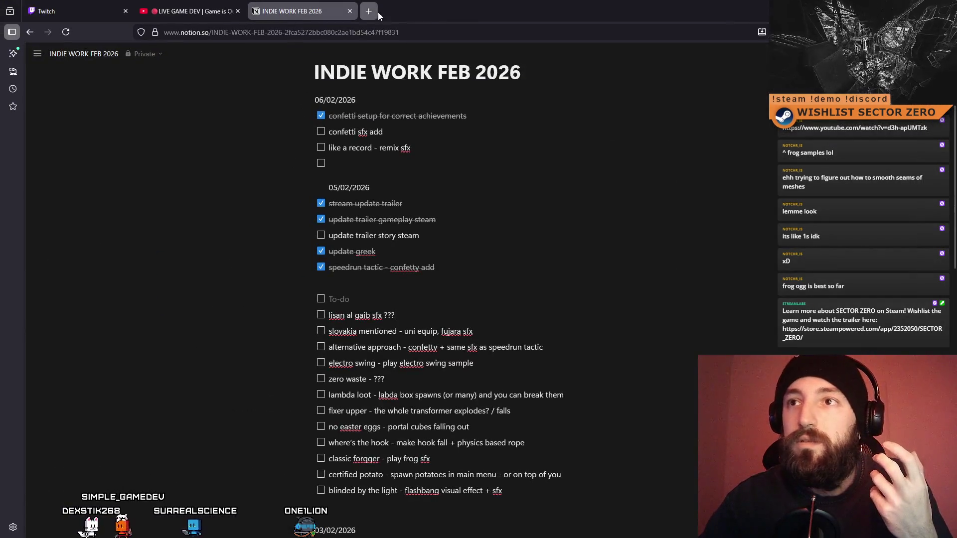
pyautogui.click(369, 11)
pyautogui.hotkey('ctrl', 'w')
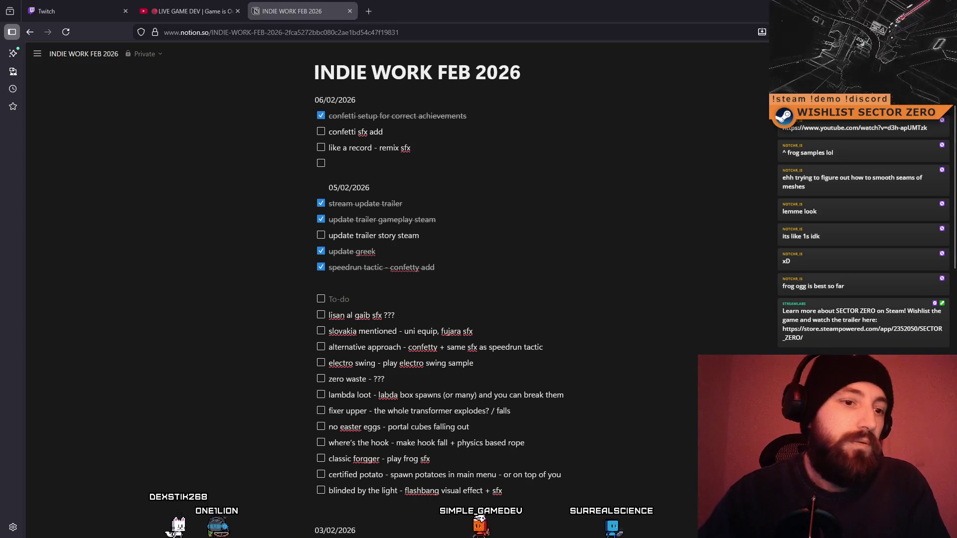
# - Switch from the Notion task list in the browser to the Soundly app with Alt+Tab
pyautogui.hotkey('alt', 'Tab')
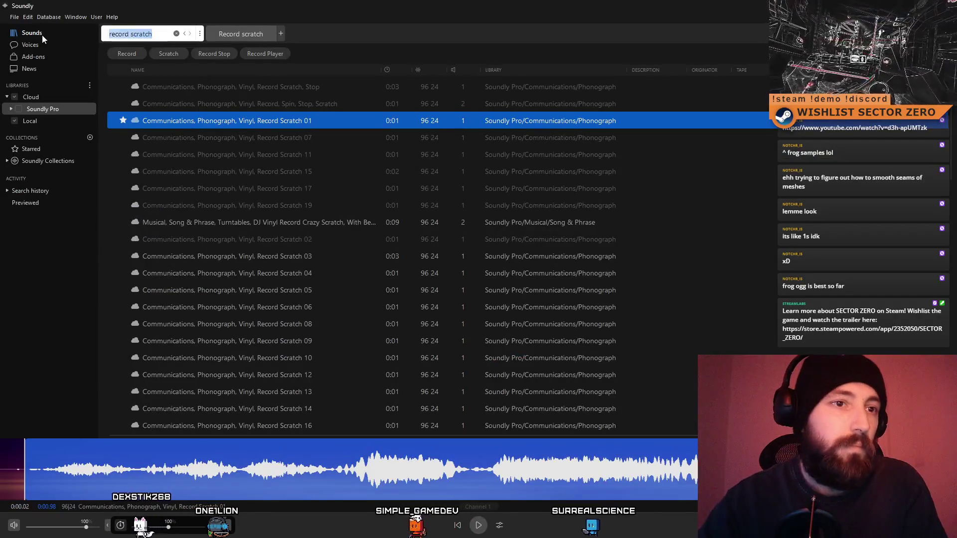
# - Search Soundly for 'vocal drone' and preview Hollow Vocal Drone, choir pad and Resonant Tonal Vocals results
pyautogui.write('vocal')
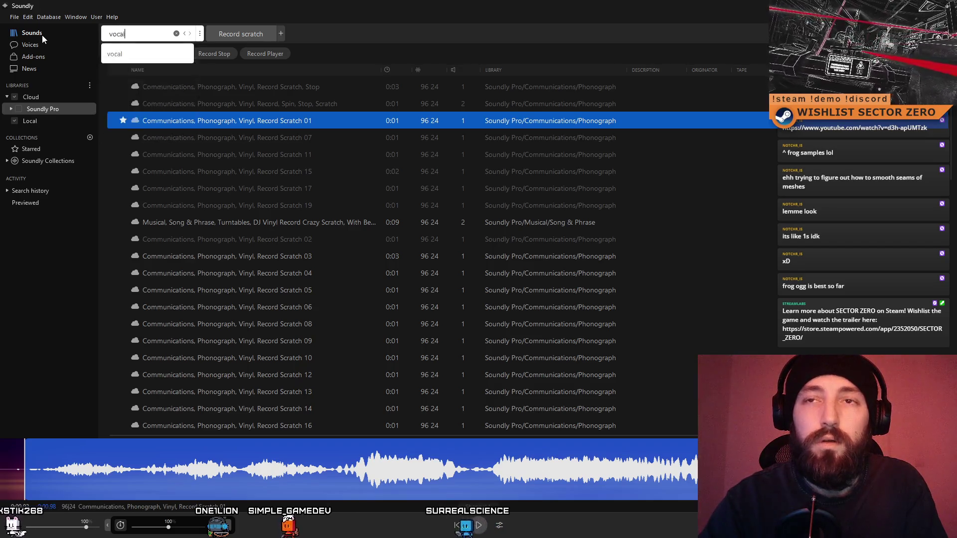
pyautogui.write(' drone')
pyautogui.press('Return')
pyautogui.click(259, 85)
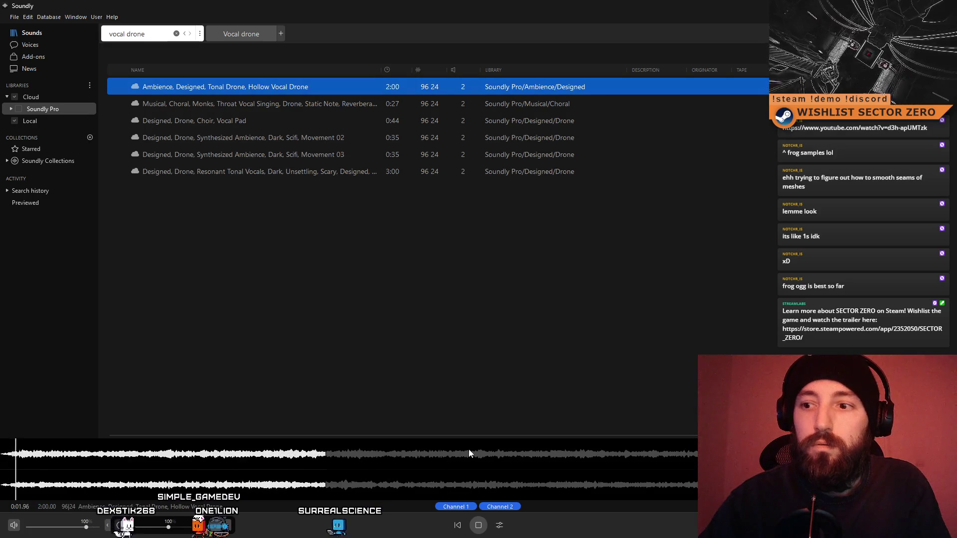
pyautogui.click(339, 109)
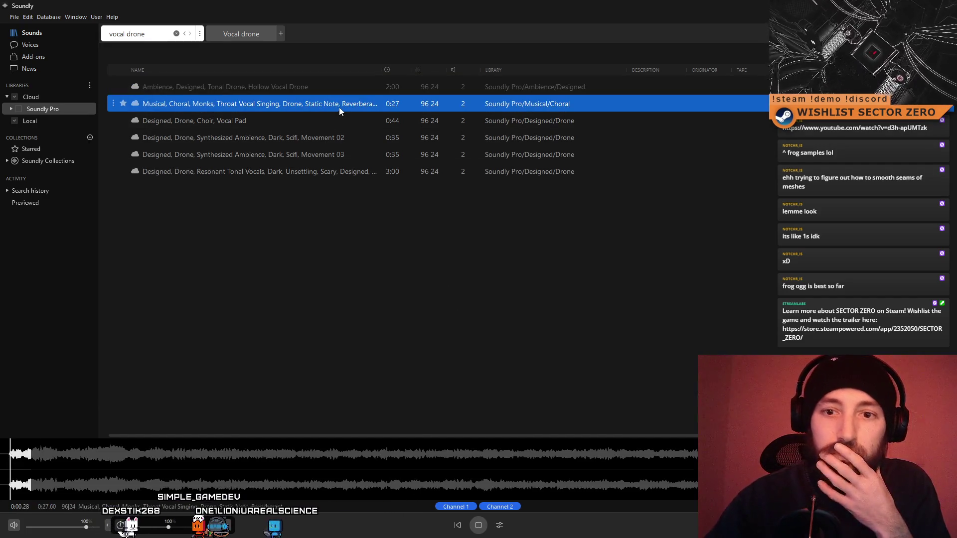
pyautogui.click(274, 126)
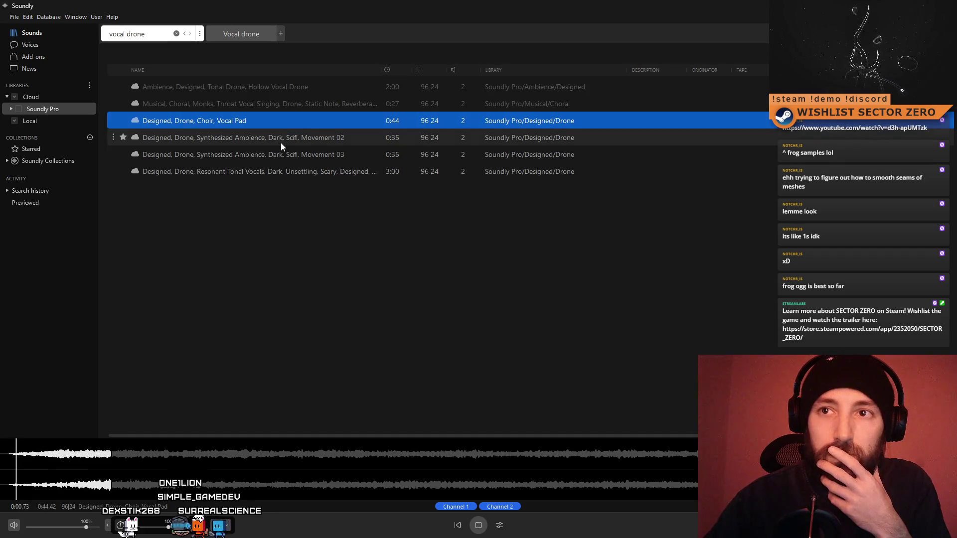
pyautogui.click(214, 451)
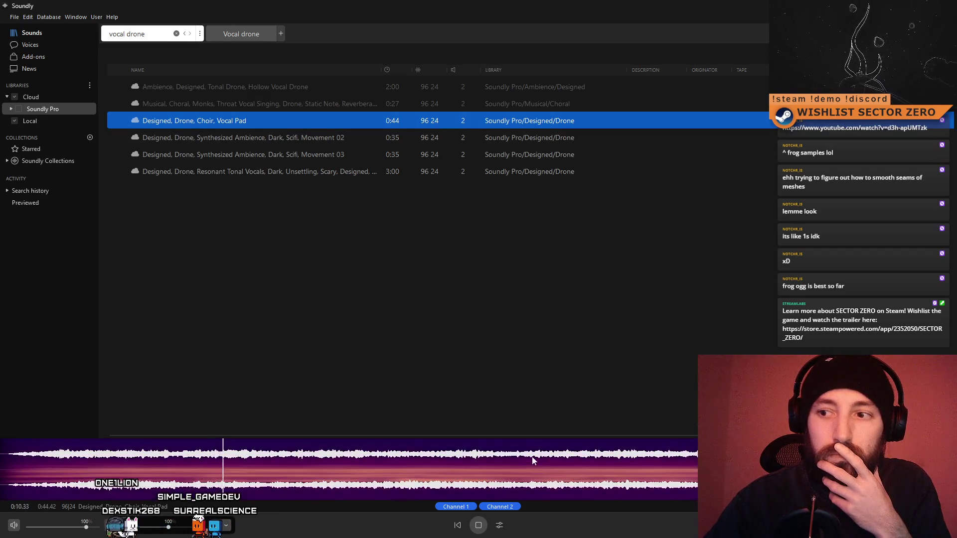
pyautogui.click(345, 138)
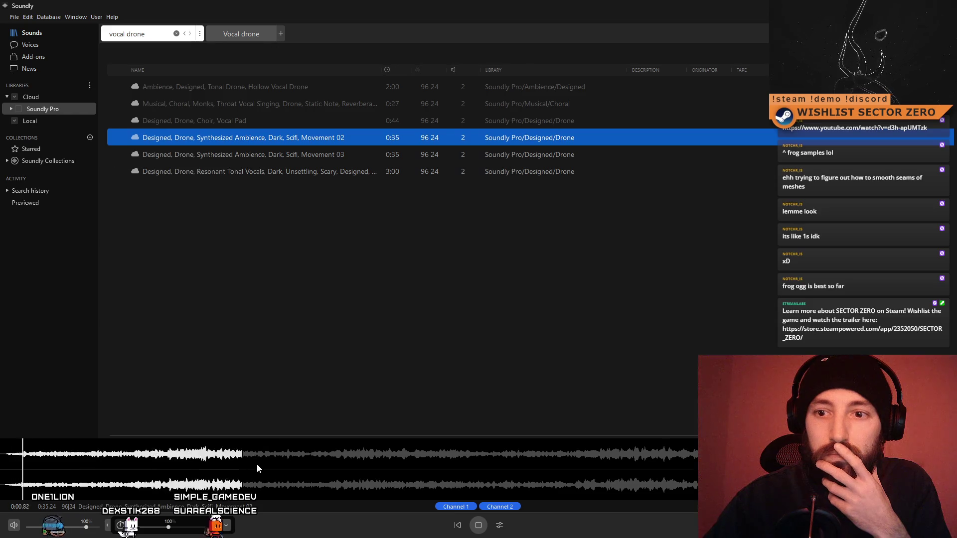
pyautogui.click(352, 165)
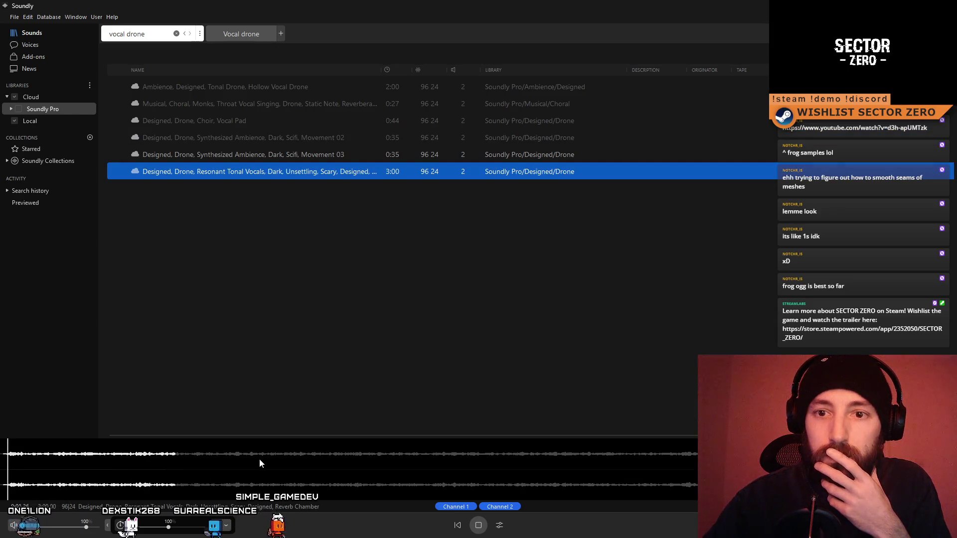
# - Search 'etheral', preview the dystopic drone and Etheral Breathing, then search 'vocal ambience'
pyautogui.hotkey('ctrl', 'f')
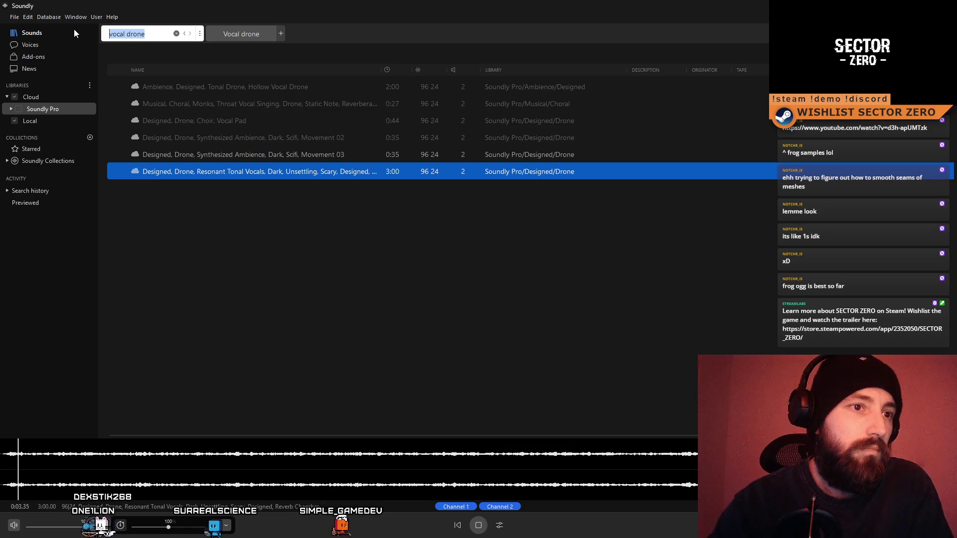
pyautogui.write('etheral')
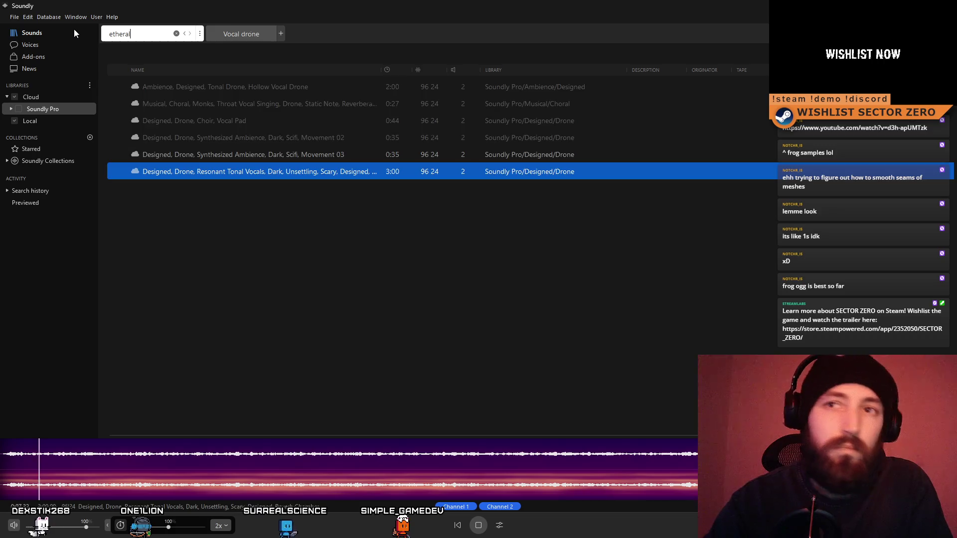
pyautogui.press('Return')
pyautogui.click(194, 83)
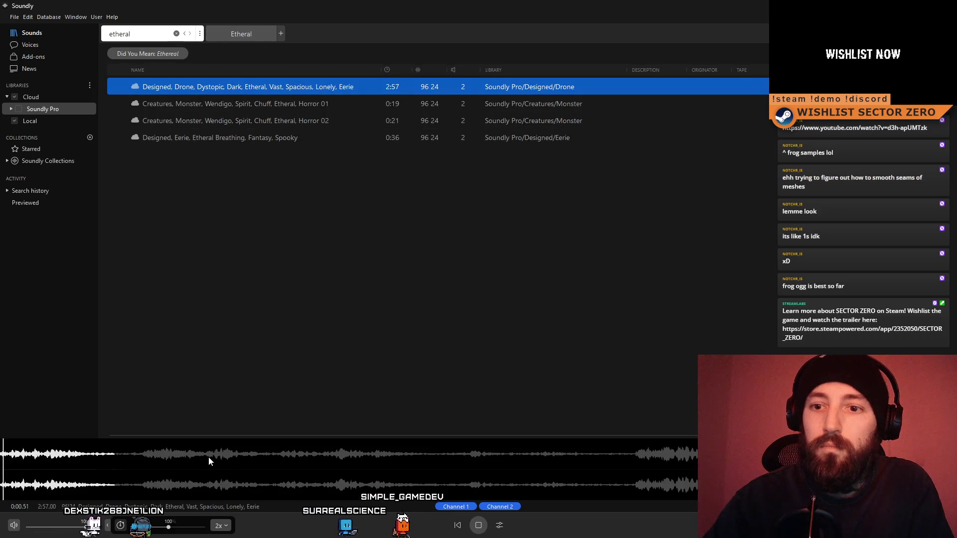
pyautogui.click(295, 140)
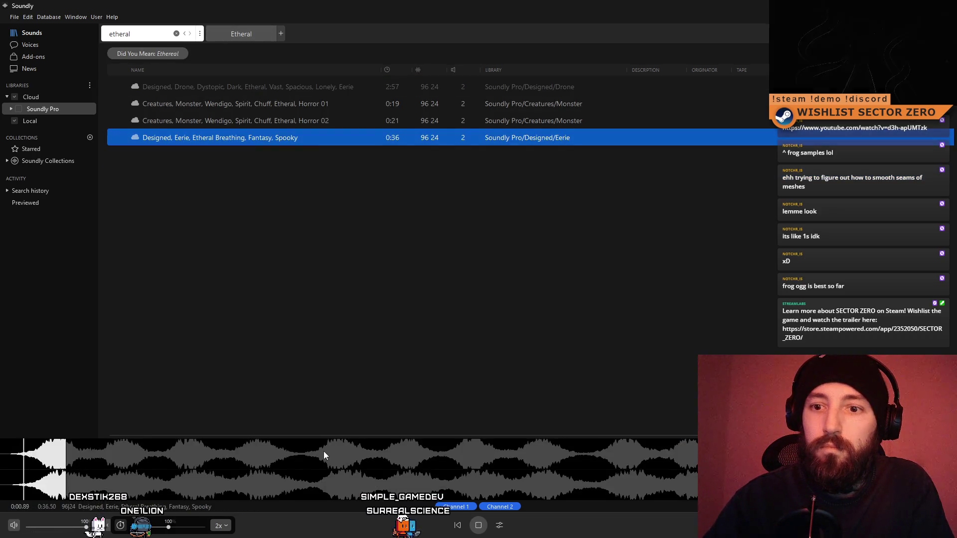
pyautogui.click(252, 142)
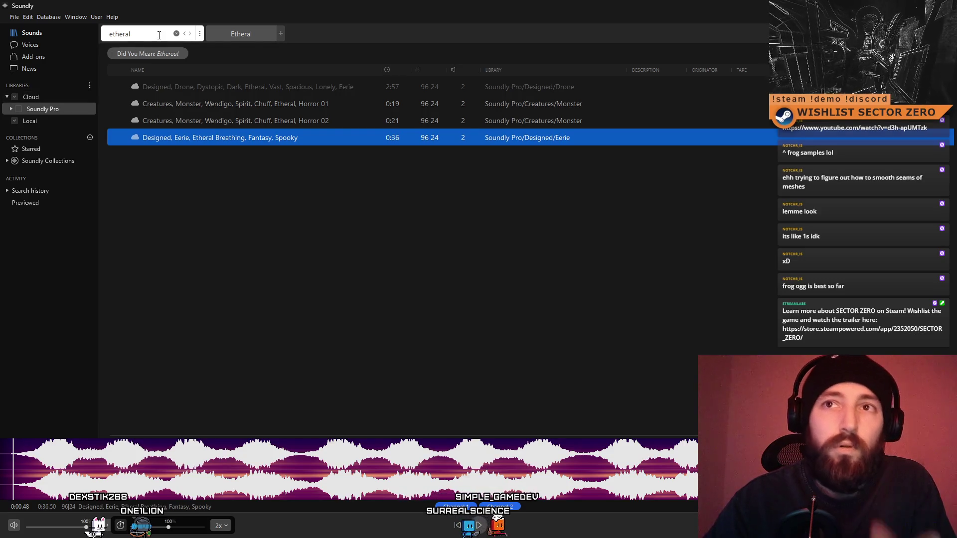
pyautogui.write('vocal amb')
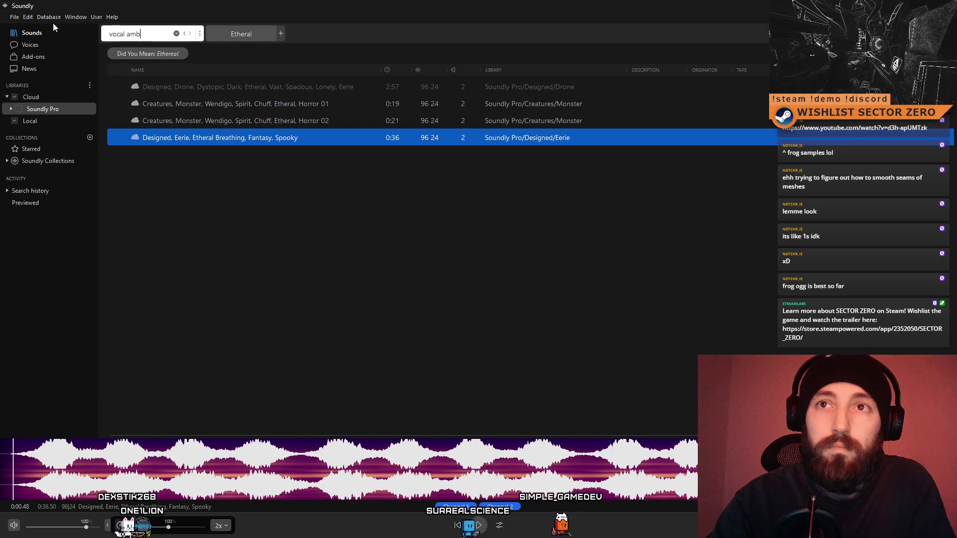
pyautogui.write('ience')
pyautogui.press('Return')
# - Preview the vocal ambience results, including Temple Kodaikanal 01 and cicadas chorus, then stop playback
pyautogui.click(190, 85)
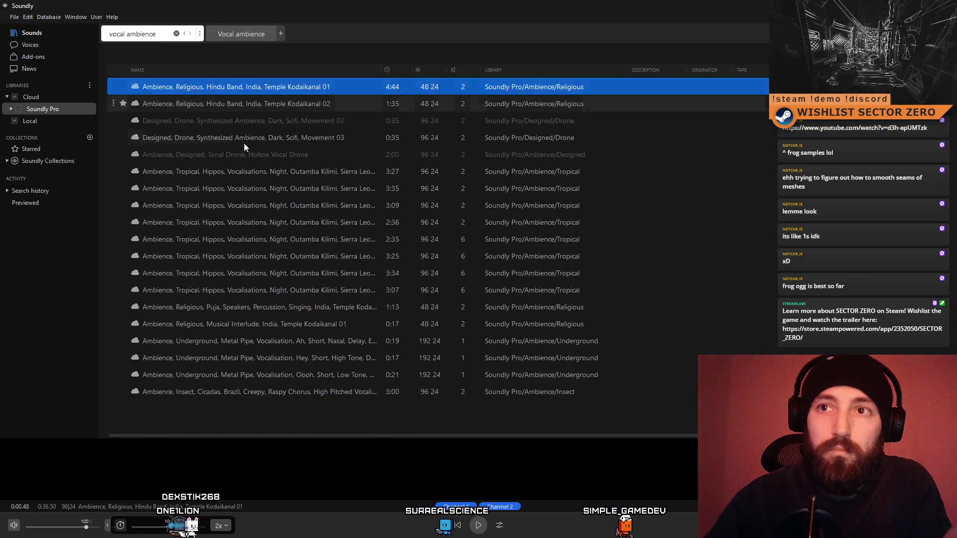
pyautogui.click(327, 222)
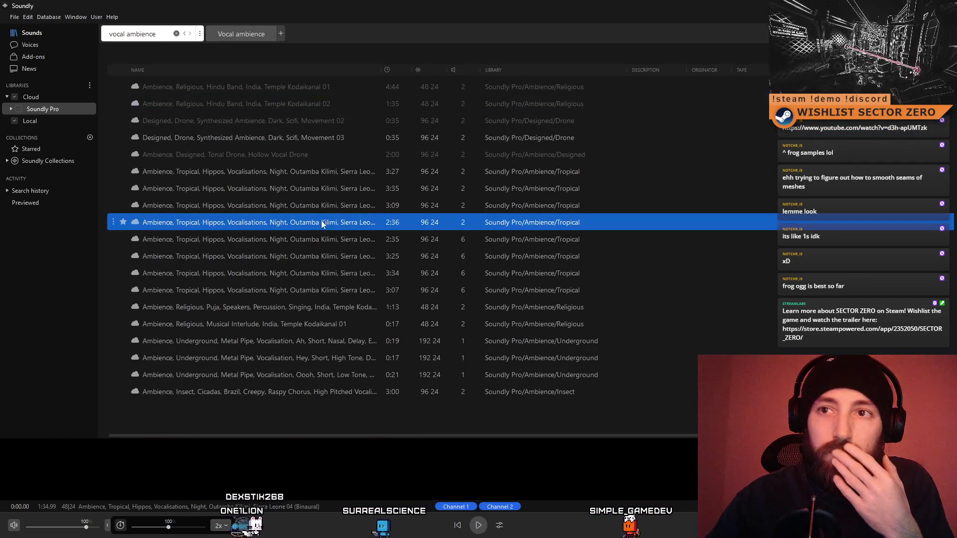
pyautogui.click(315, 380)
pyautogui.click(281, 396)
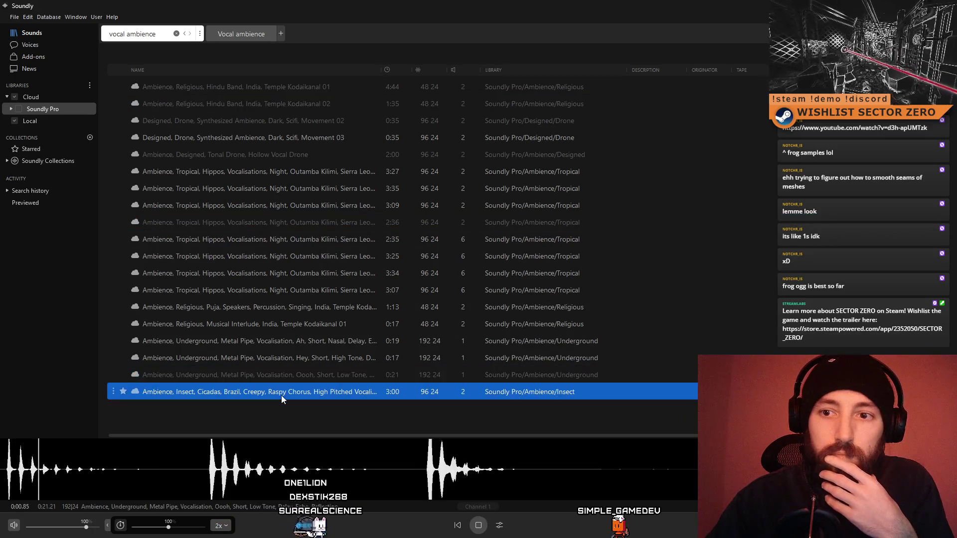
pyautogui.click(478, 525)
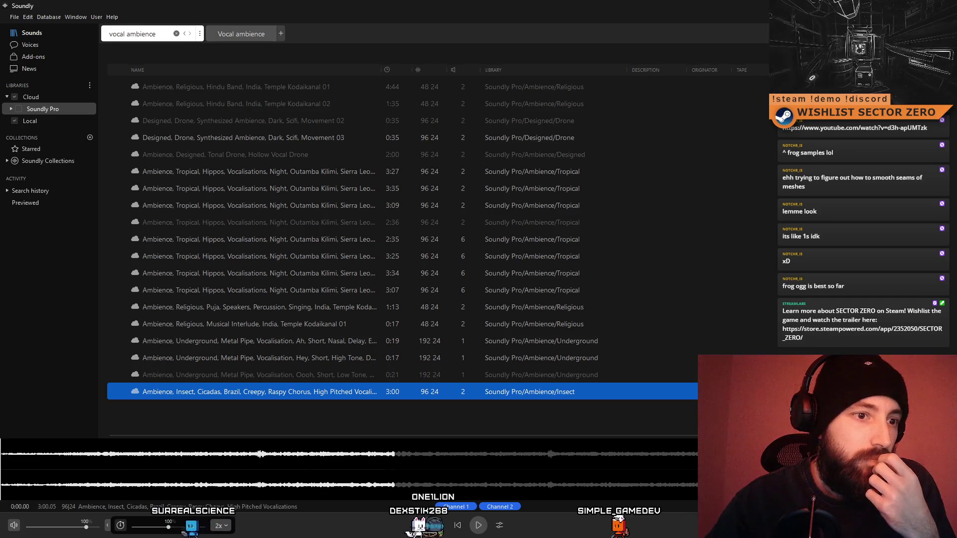
# - Search Soundly for 'female vocal' and preview the combat and Sobbing, Sad 03 clips
pyautogui.click(99, 34)
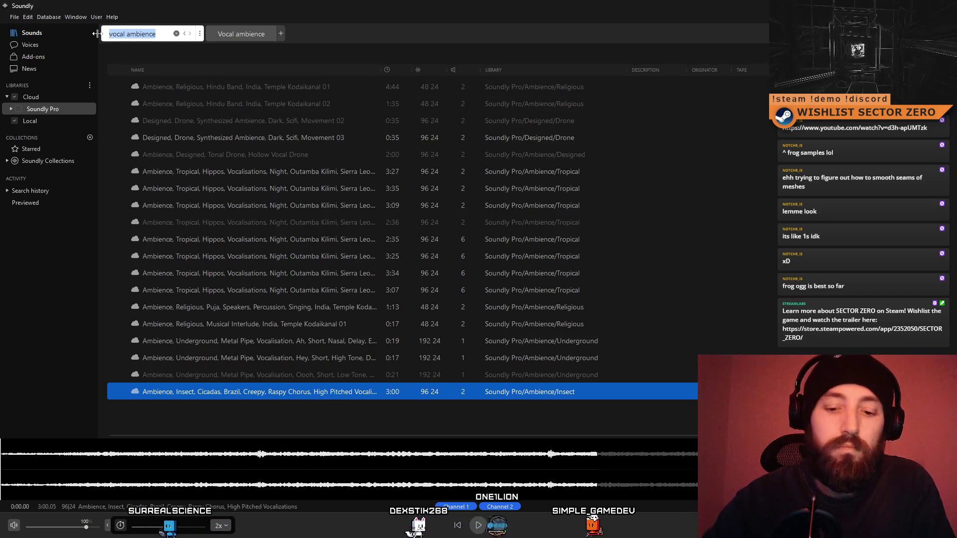
pyautogui.write('female voal')
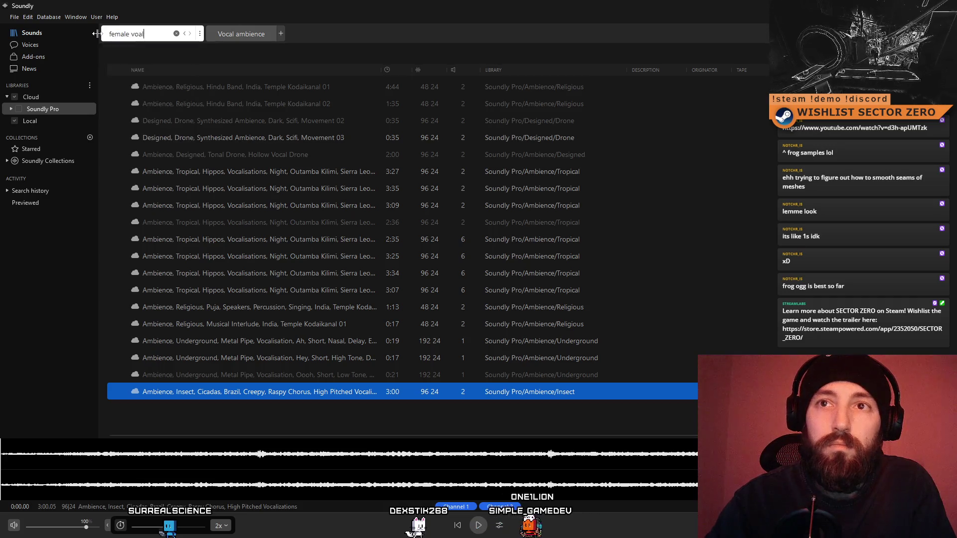
pyautogui.press('BackSpace')
pyautogui.press('BackSpace')
pyautogui.write('cal')
pyautogui.press('Return')
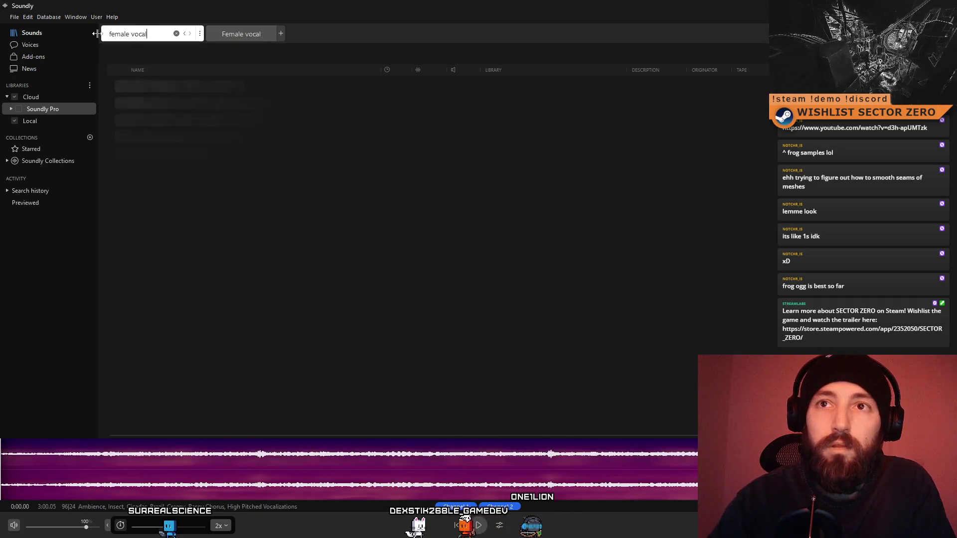
pyautogui.click(306, 91)
pyautogui.click(291, 104)
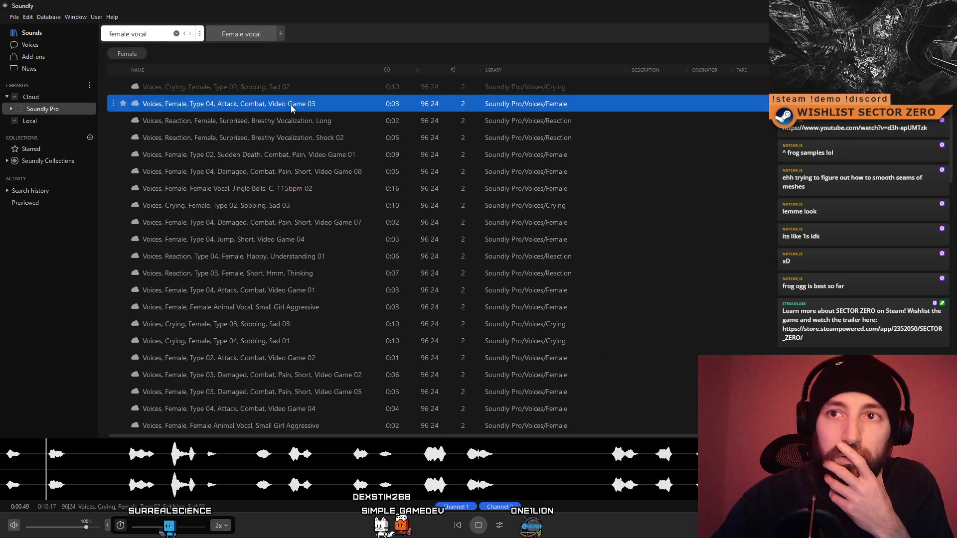
pyautogui.click(297, 204)
# - Scroll further through the female vocal results, previewing sighs and combat voice clips
pyautogui.scroll(-3, 300, 330)
pyautogui.click(301, 333)
pyautogui.scroll(-4, 282, 333)
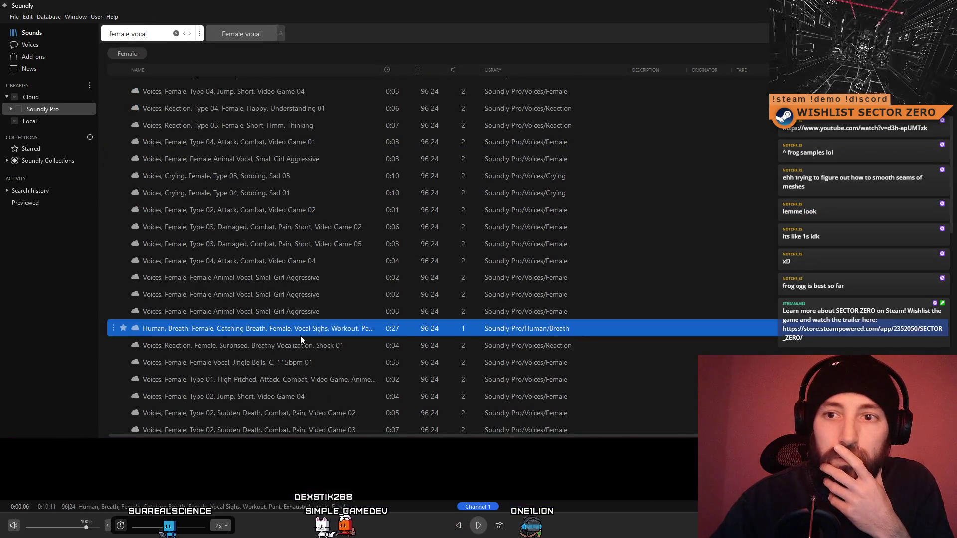
pyautogui.click(283, 334)
pyautogui.scroll(-5, 294, 330)
pyautogui.click(293, 309)
pyautogui.scroll(-5, 289, 321)
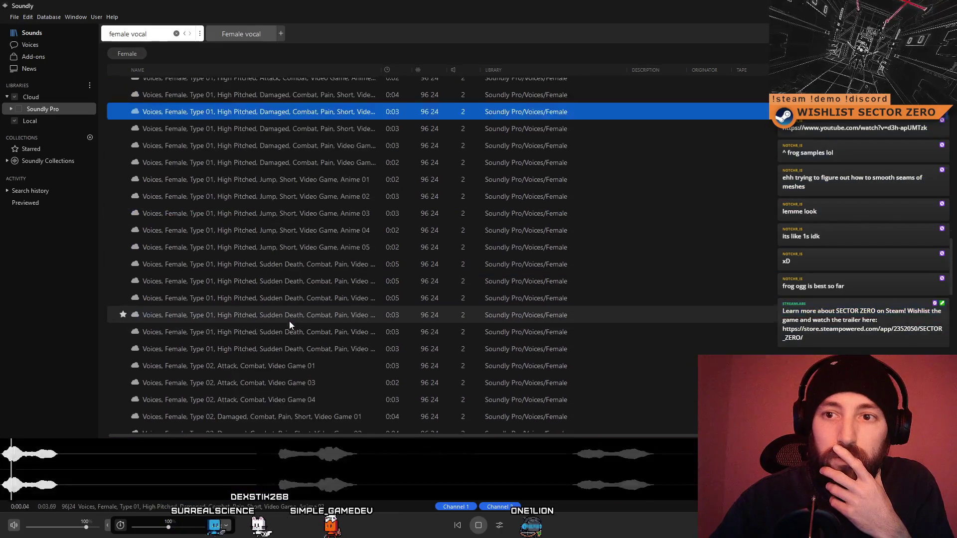
pyautogui.click(286, 316)
# - Search 'female vocal texture', find no results, and return to the Notion task list
pyautogui.click(162, 34)
pyautogui.write('te')
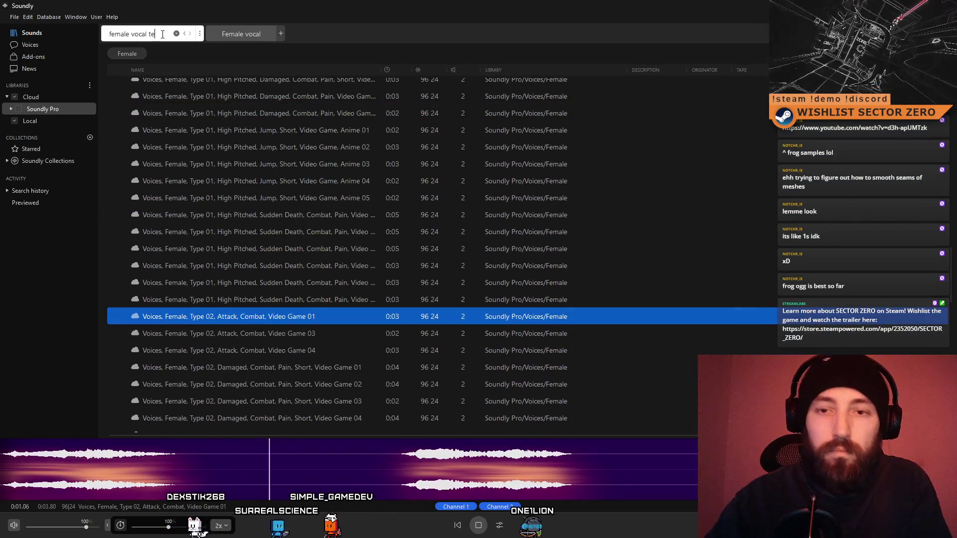
pyautogui.write('xture')
pyautogui.press('Return')
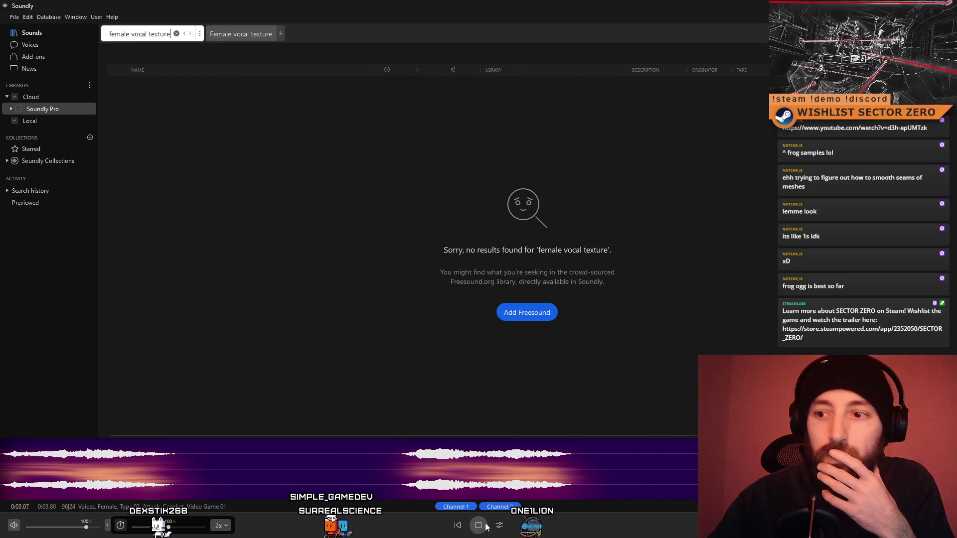
pyautogui.hotkey('alt', 'Tab')
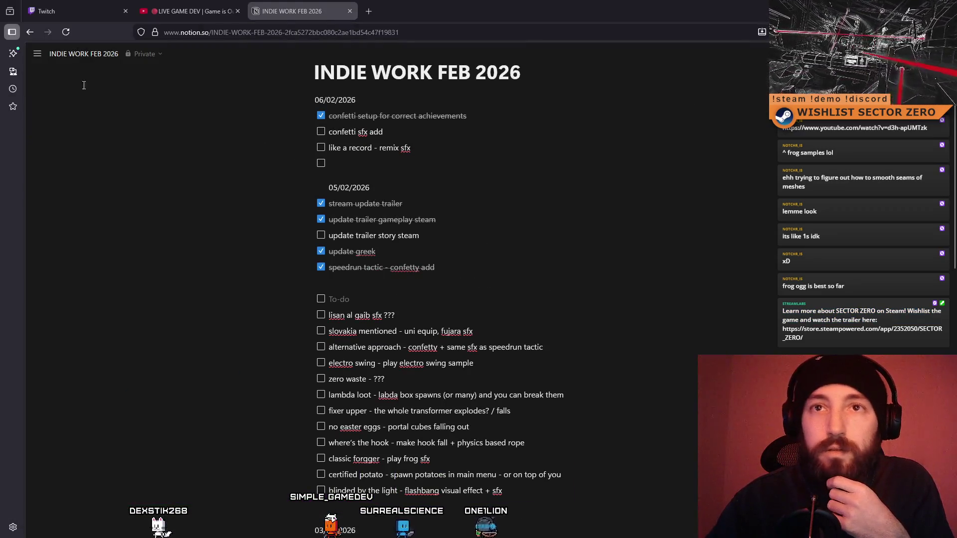
# - Find Freesound through a web search in a new browser tab
pyautogui.click(364, 12)
pyautogui.write('freesound')
pyautogui.press('Return')
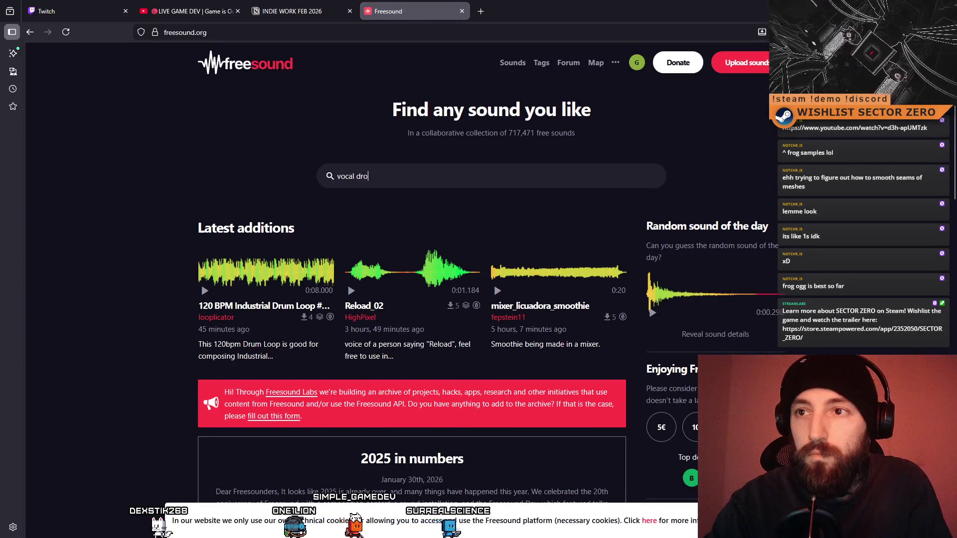
# - Search Freesound for 'vocal drone', preview the second result, and filter to Creative Commons 0
pyautogui.write('ne')
pyautogui.press('Return')
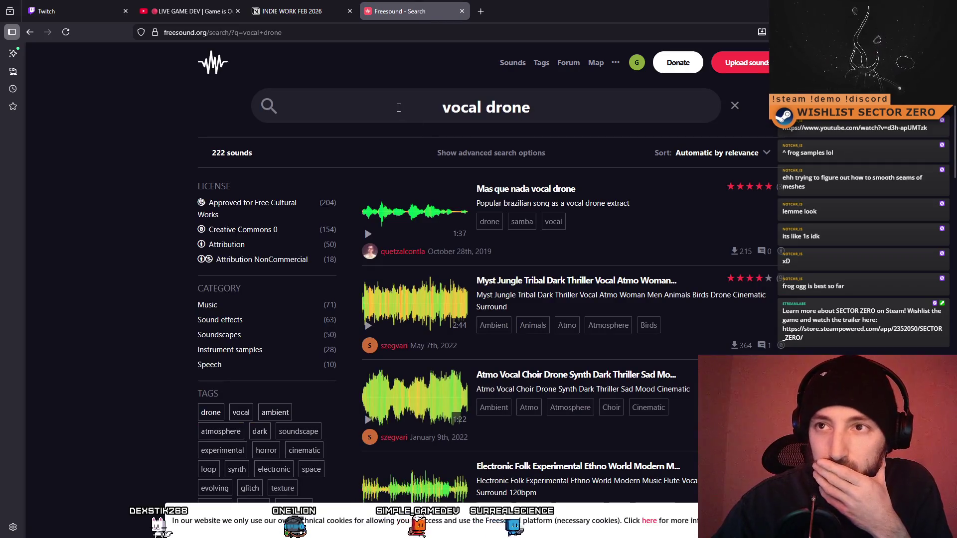
pyautogui.click(367, 325)
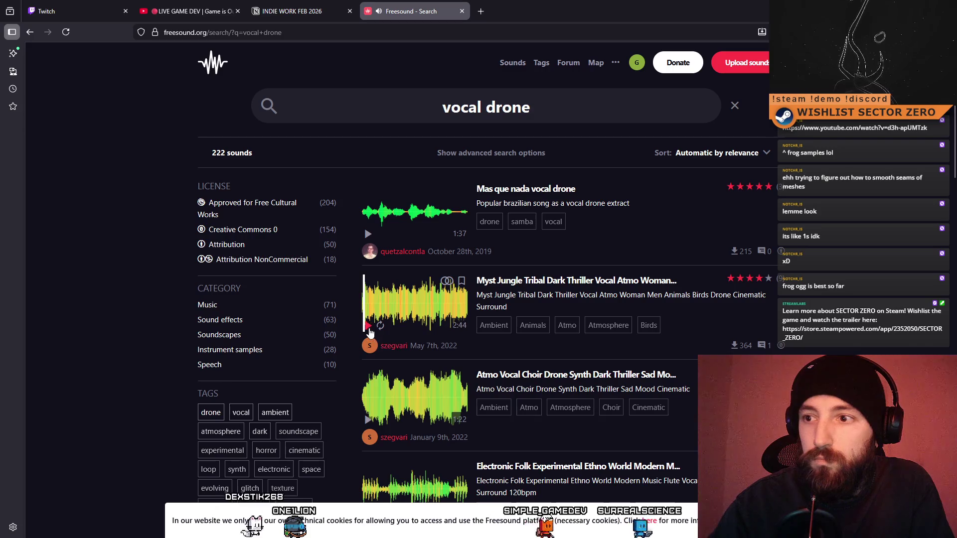
pyautogui.click(264, 231)
# - Audition the first CC0 choir drone and the dark drone with female choir, seeking through each
pyautogui.click(370, 259)
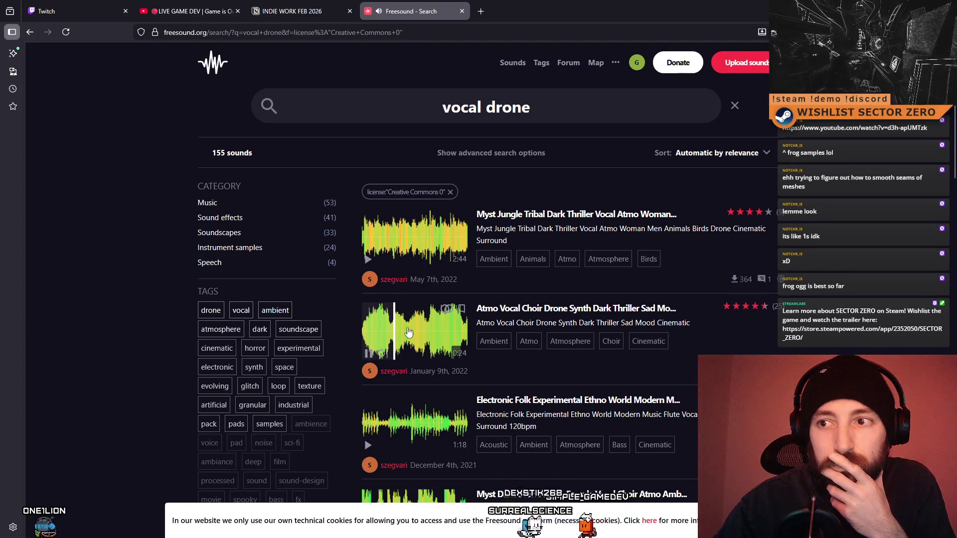
pyautogui.click(427, 333)
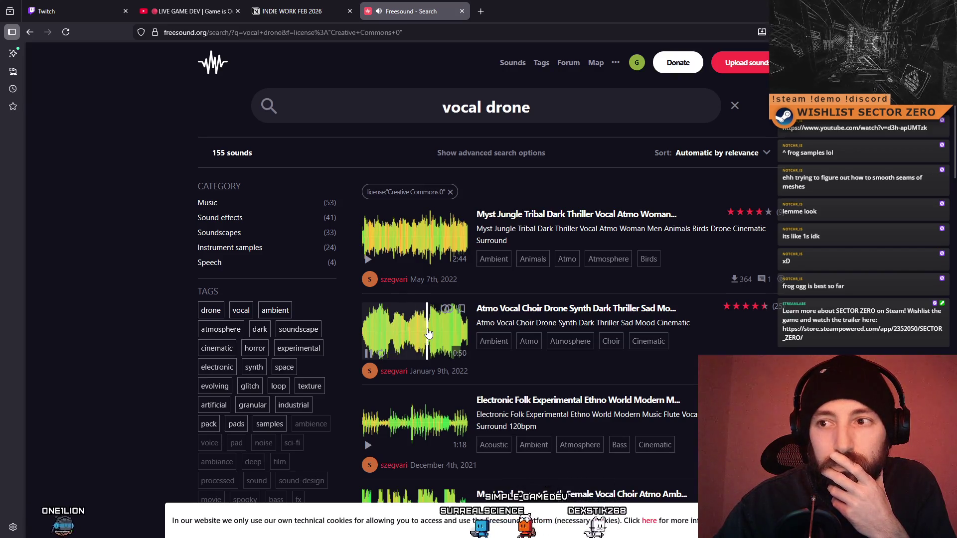
pyautogui.click(459, 330)
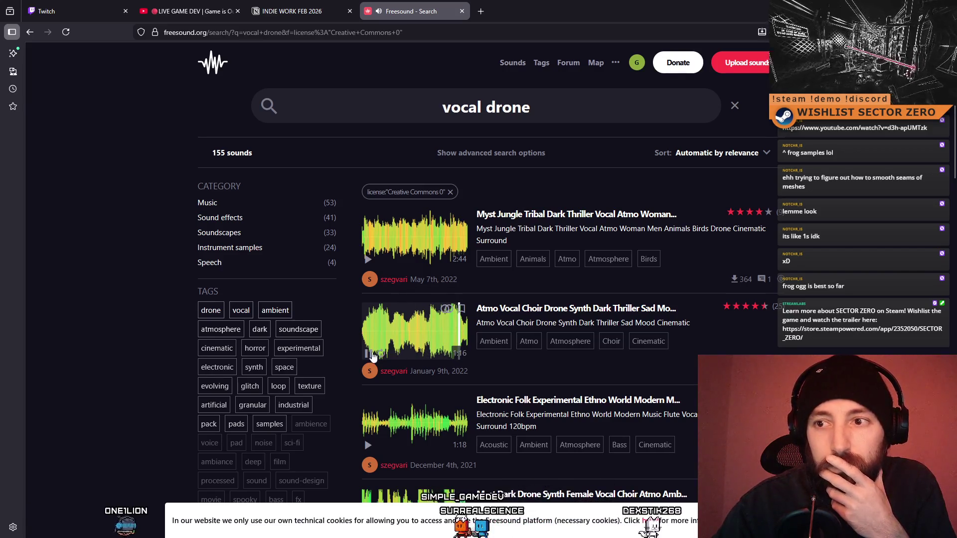
pyautogui.scroll(-2, 376, 349)
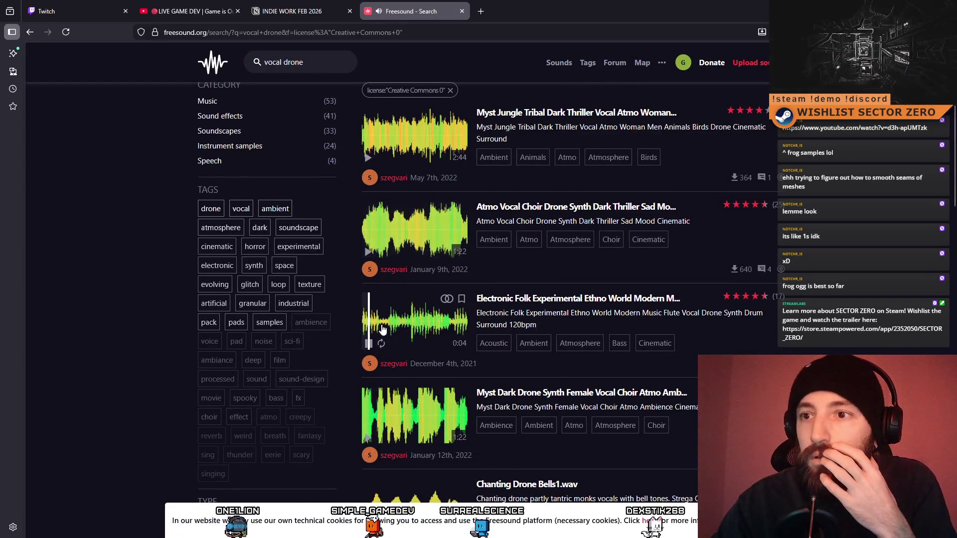
pyautogui.click(397, 402)
pyautogui.click(420, 414)
pyautogui.click(376, 413)
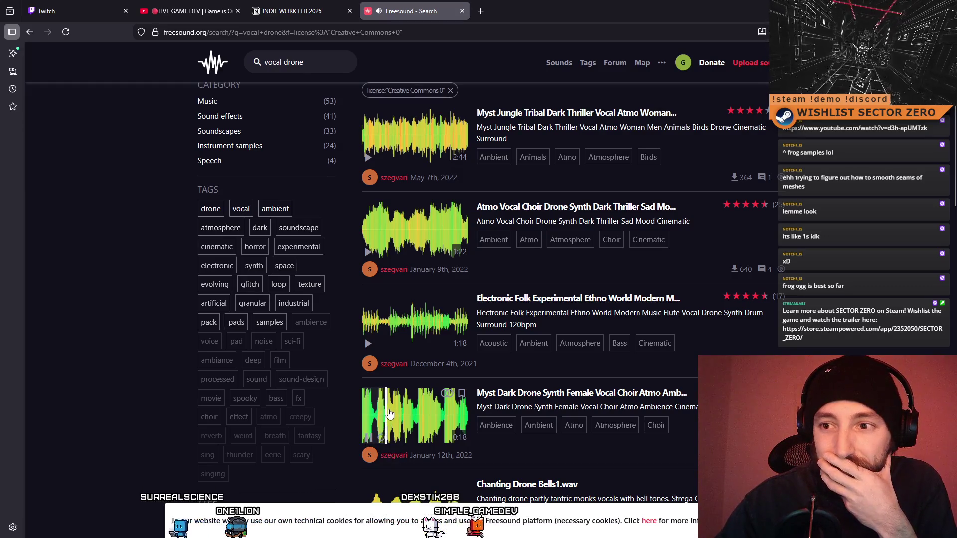
pyautogui.click(449, 416)
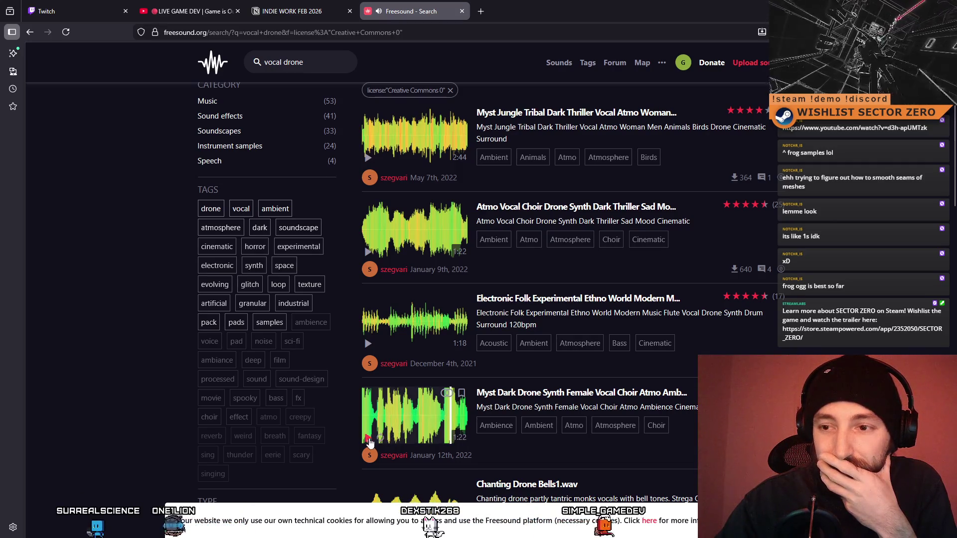
pyautogui.click(365, 420)
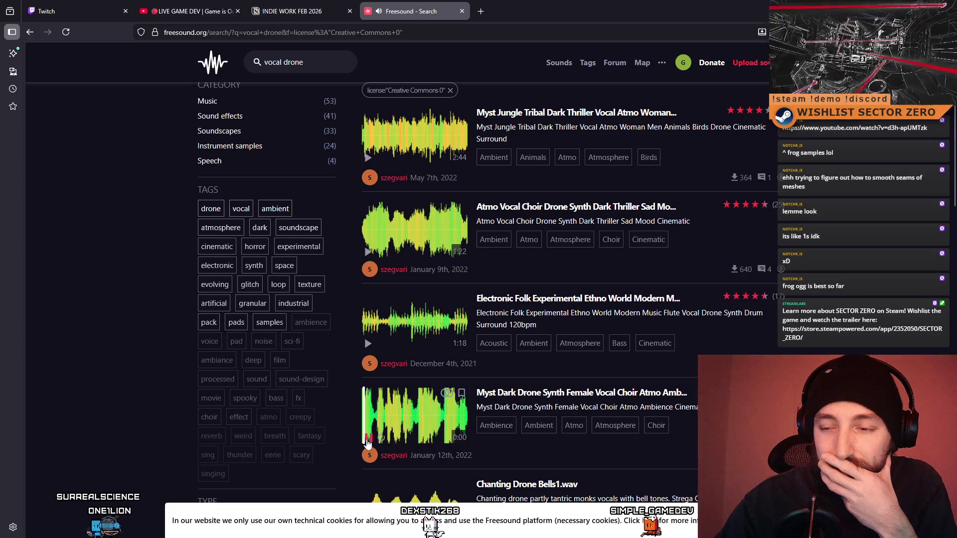
# - Preview vocal drone pure.wav, the horn-like drone, slowed voices, and drone1.wav
pyautogui.scroll(-4, 381, 424)
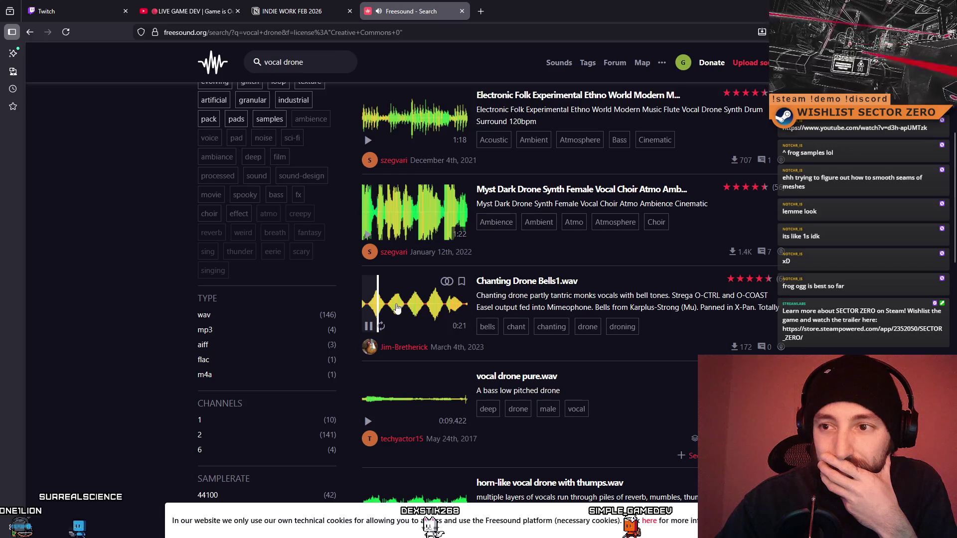
pyautogui.click(368, 421)
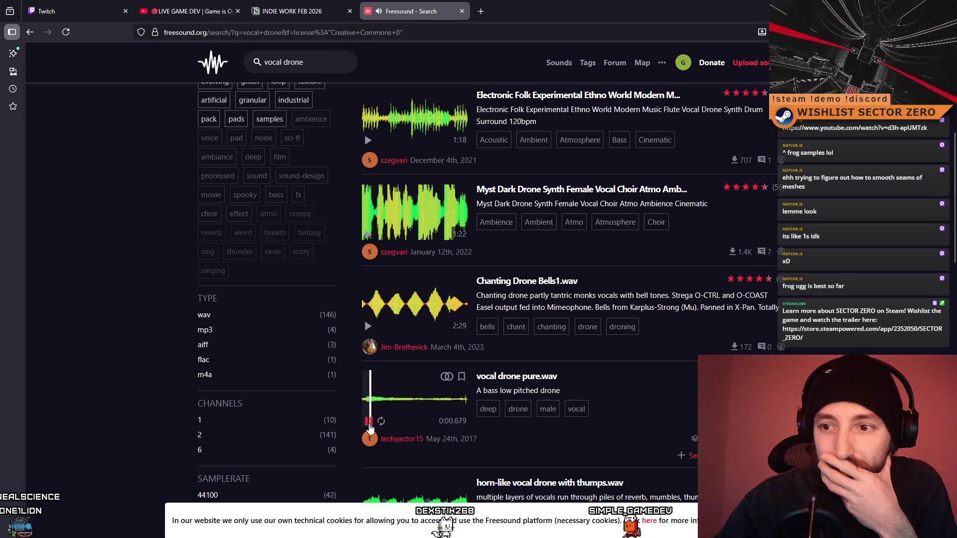
pyautogui.scroll(-2, 369, 425)
pyautogui.click(368, 426)
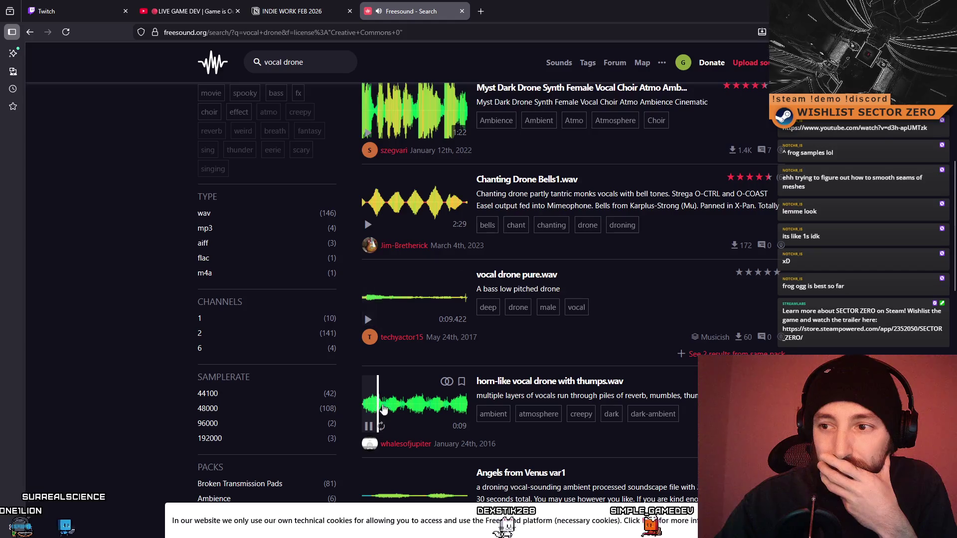
pyautogui.scroll(-2, 402, 407)
pyautogui.scroll(-1, 403, 407)
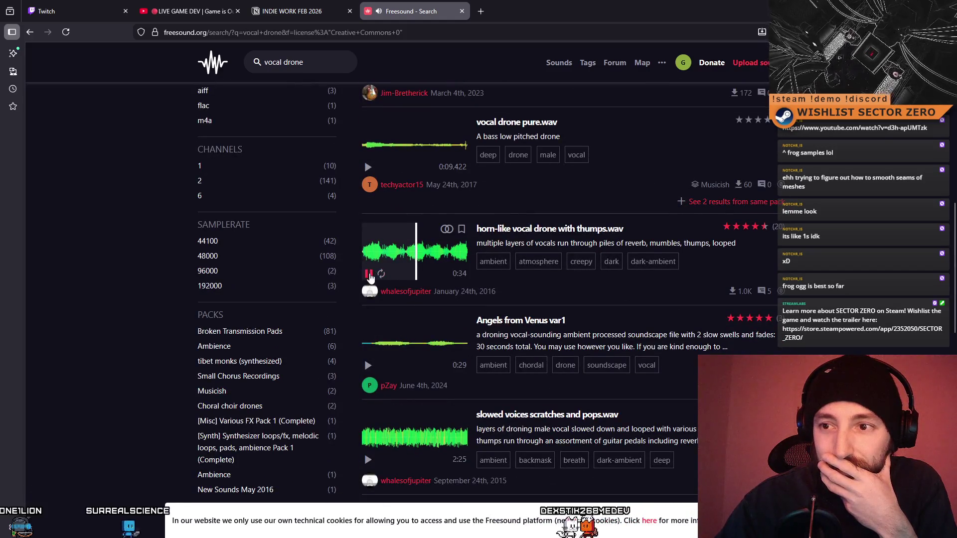
pyautogui.click(369, 275)
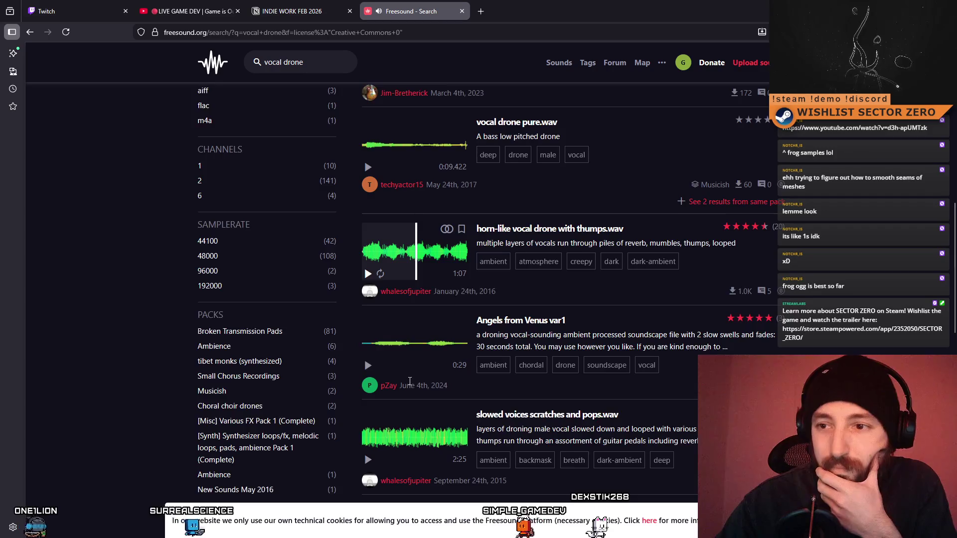
pyautogui.scroll(-1, 410, 381)
pyautogui.click(407, 409)
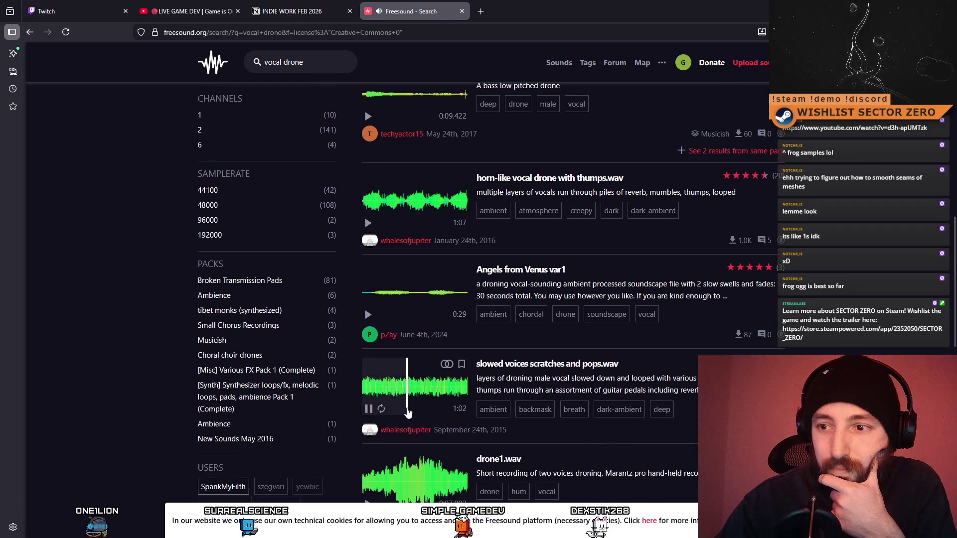
pyautogui.scroll(-3, 408, 409)
pyautogui.click(408, 339)
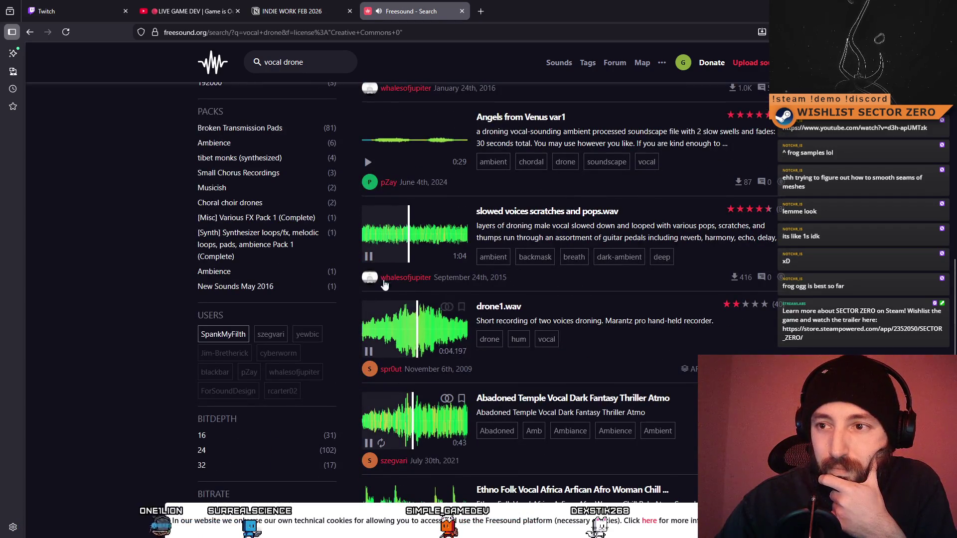
pyautogui.click(367, 256)
# - Scroll up and down through the CC0 vocal drone results
pyautogui.scroll(-2, 369, 260)
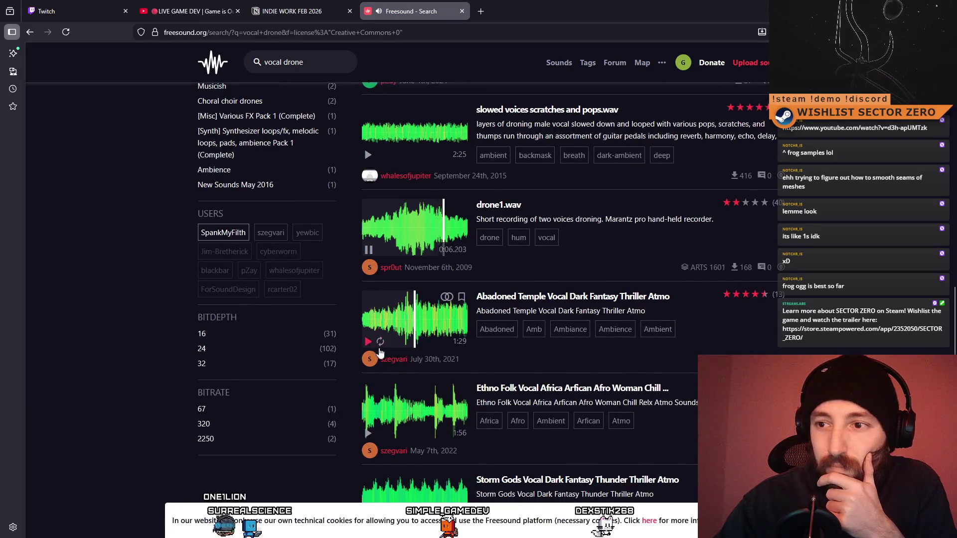
pyautogui.scroll(5, 404, 367)
pyautogui.scroll(5, 404, 368)
pyautogui.scroll(-7, 369, 423)
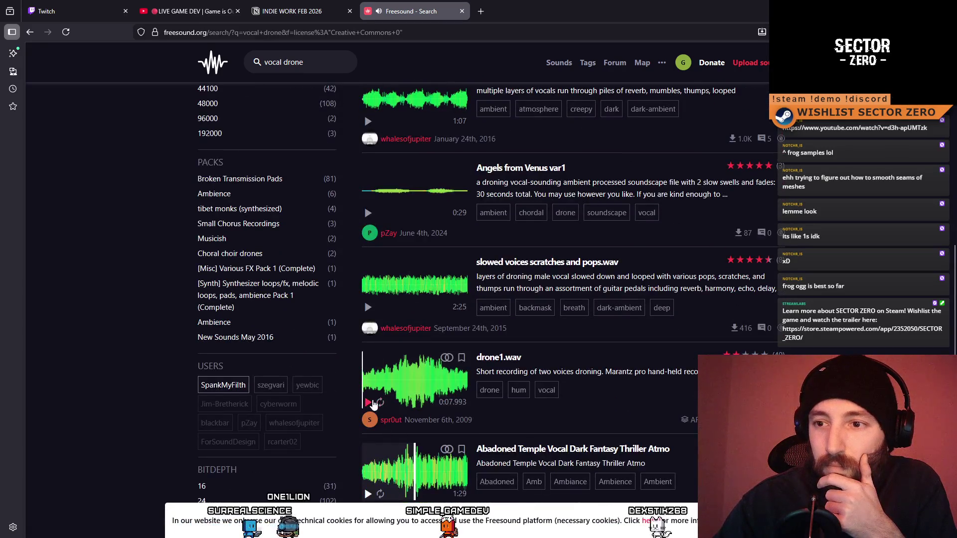
pyautogui.scroll(4, 369, 313)
pyautogui.scroll(10, 421, 352)
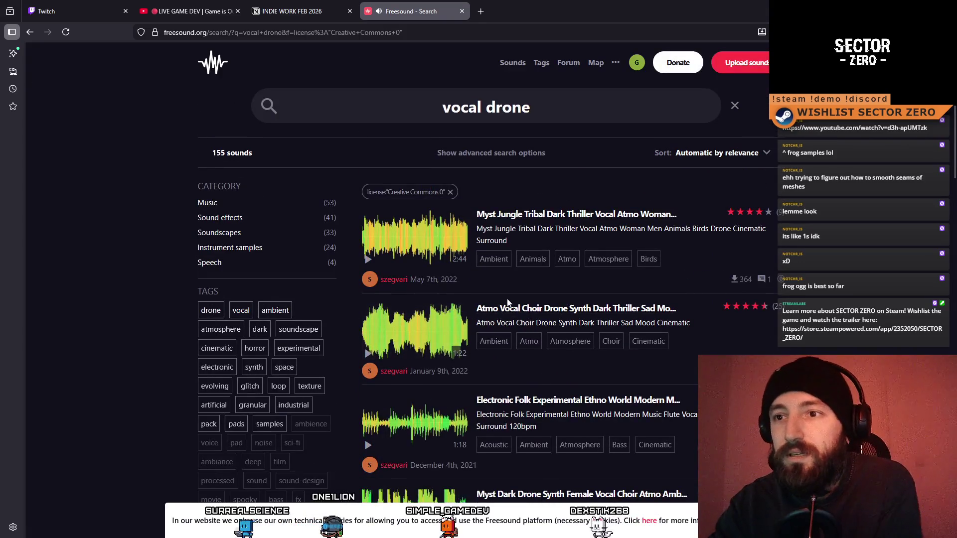
pyautogui.scroll(-2, 458, 273)
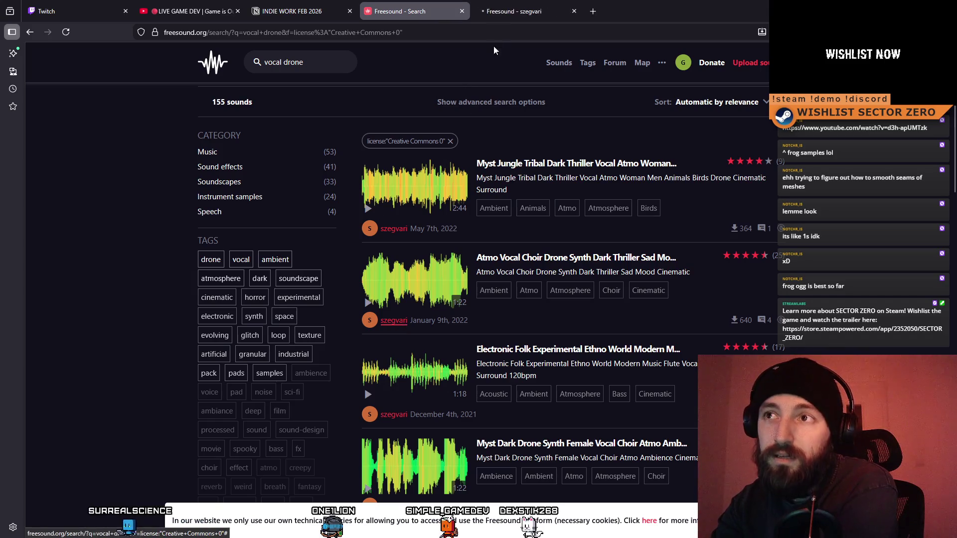
# - Browse the uploader's profile and Latest sounds, stopping the first sound preview
pyautogui.click(513, 11)
pyautogui.scroll(-10, 572, 224)
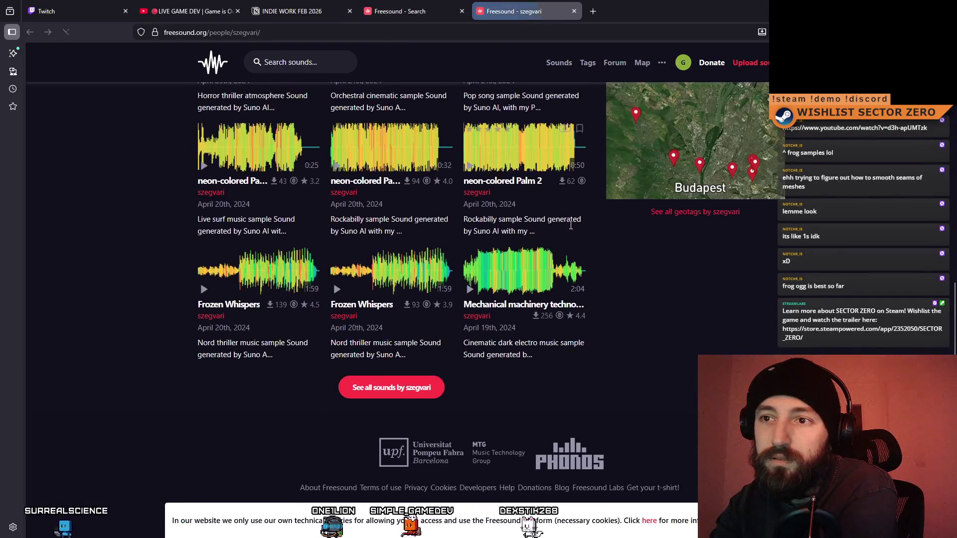
pyautogui.scroll(7, 608, 250)
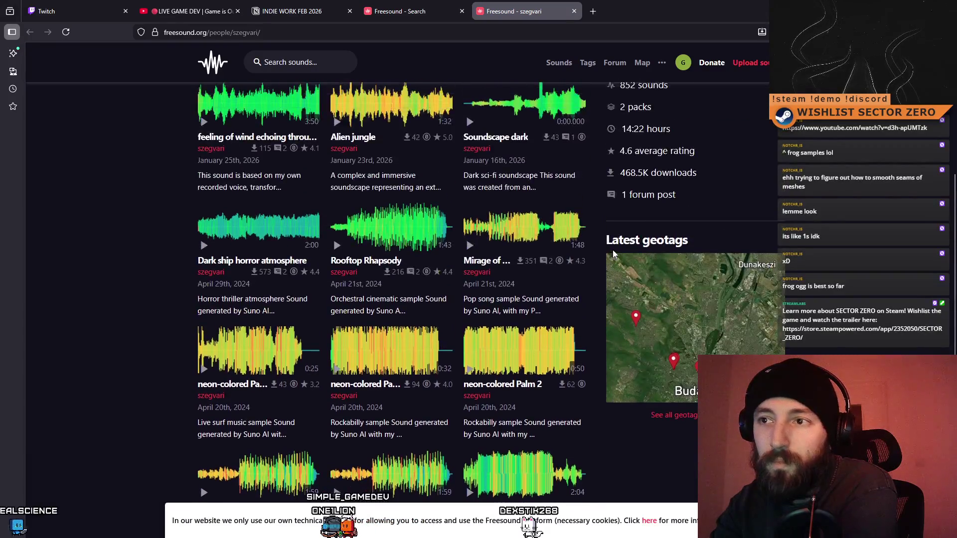
pyautogui.scroll(1, 618, 254)
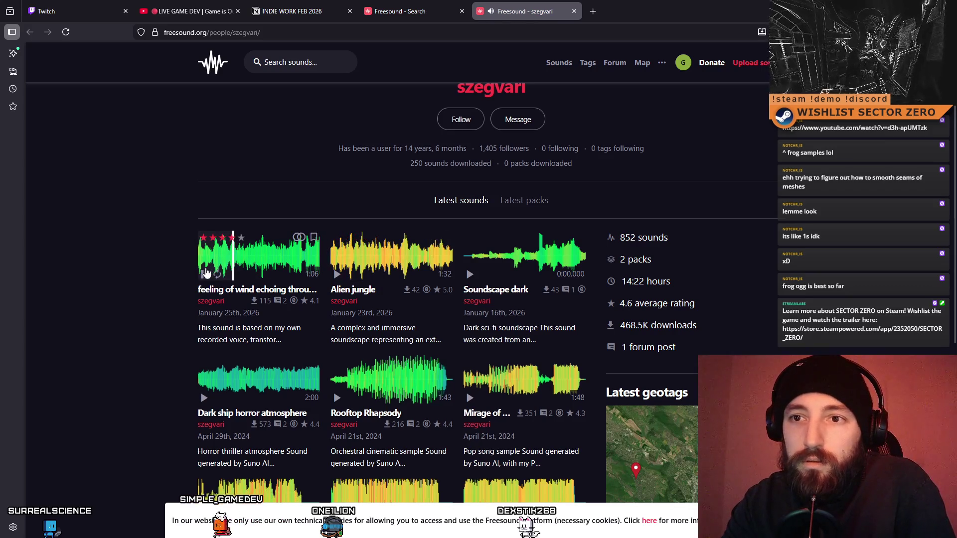
pyautogui.click(204, 275)
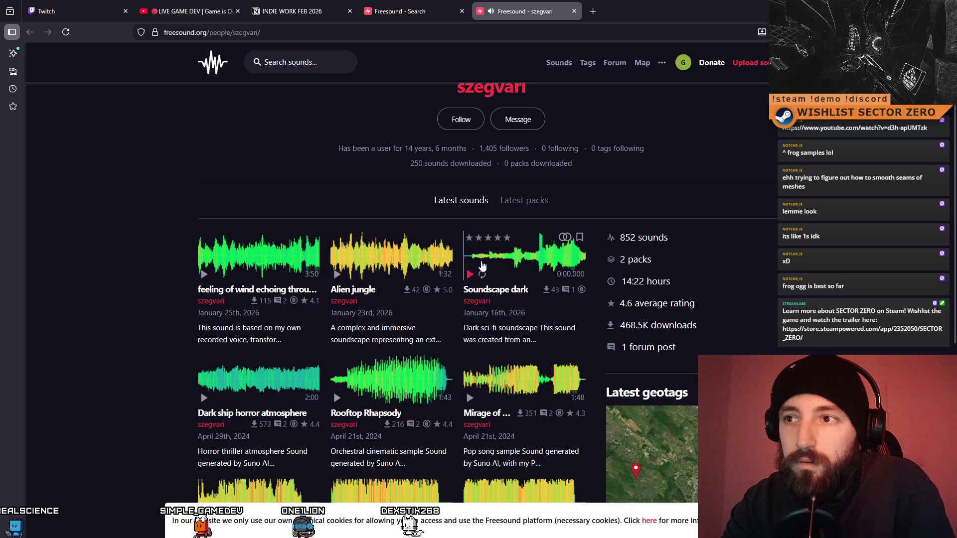
pyautogui.scroll(-3, 523, 205)
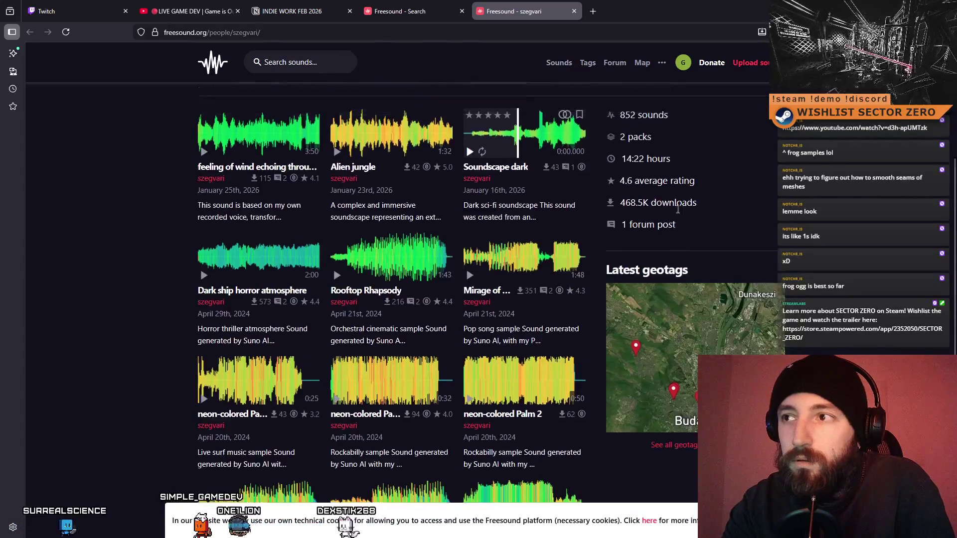
pyautogui.scroll(2, 643, 209)
pyautogui.scroll(-4, 652, 194)
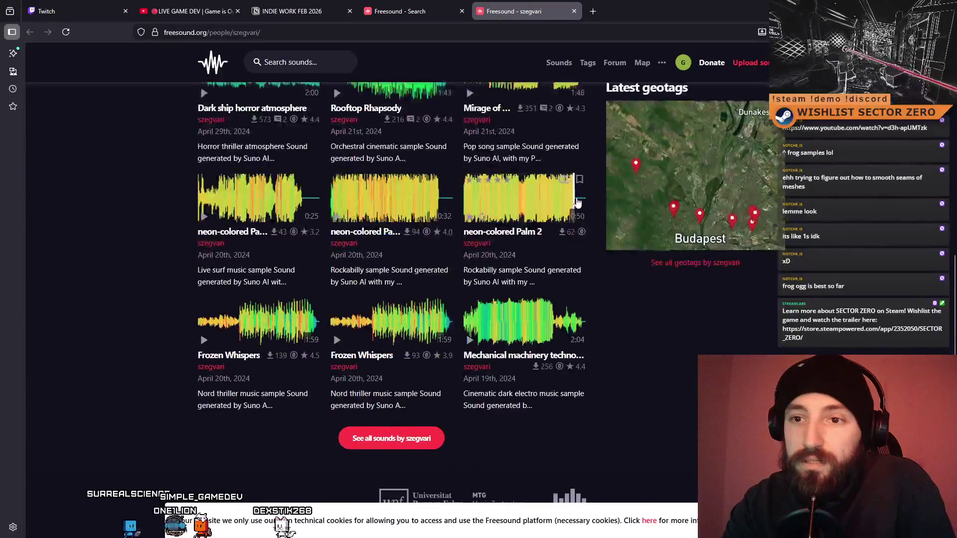
pyautogui.scroll(6, 655, 213)
# - View the uploader's packs list, go back to the profile, then return to the search results
pyautogui.click(637, 311)
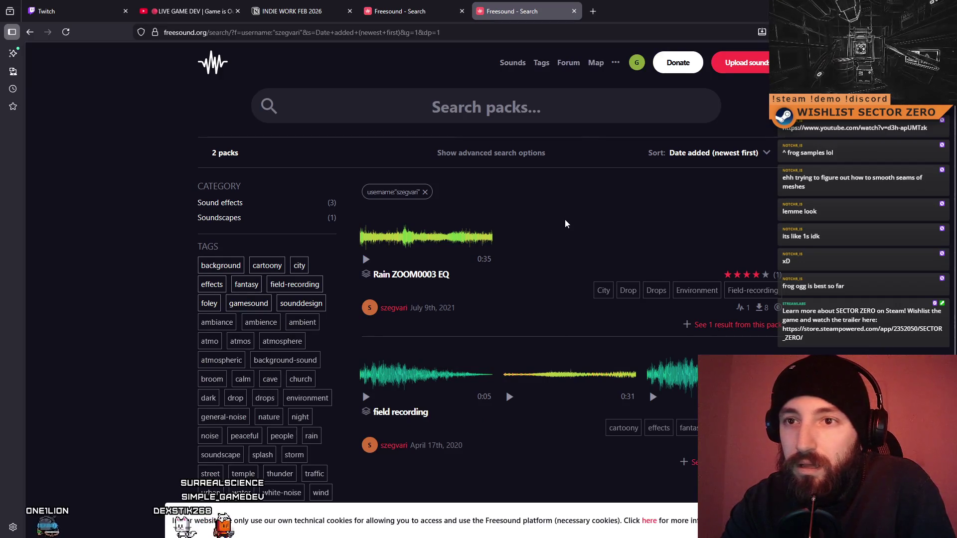
pyautogui.click(30, 32)
pyautogui.scroll(-3, 433, 234)
pyautogui.scroll(-5, 428, 264)
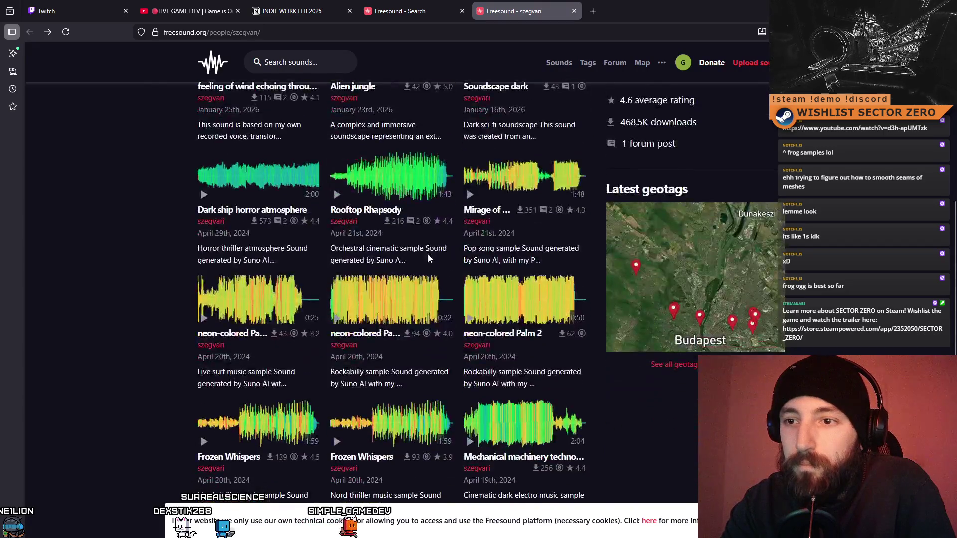
pyautogui.click(422, 5)
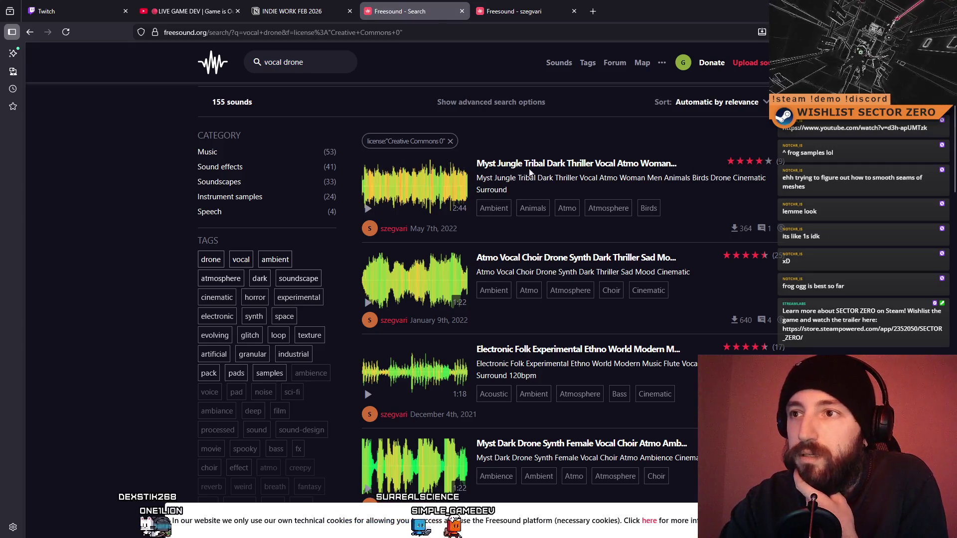
# - Add a bookmark for the Myst Dark Drone Synth Female Vocal Choir Atmo Ambience Cinematic sound
pyautogui.click(462, 164)
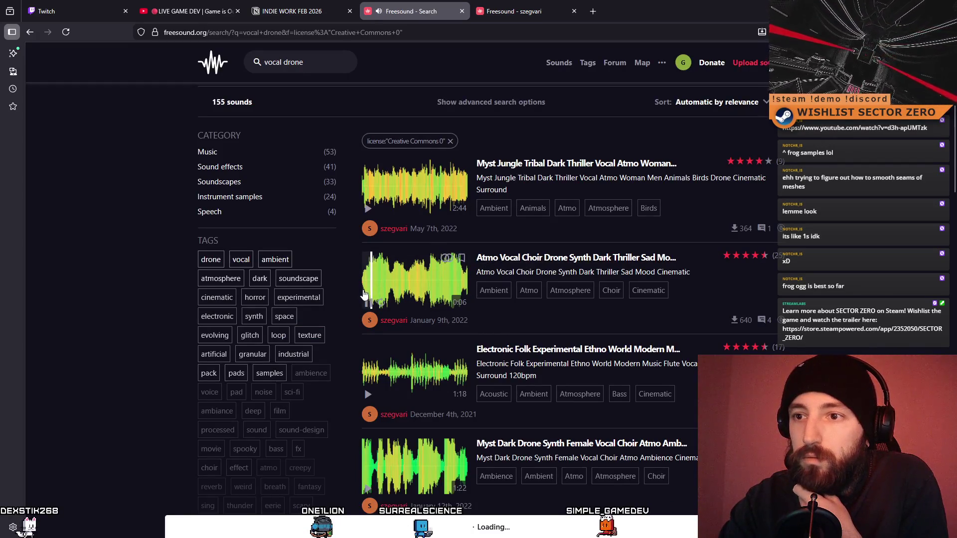
pyautogui.scroll(-4, 409, 266)
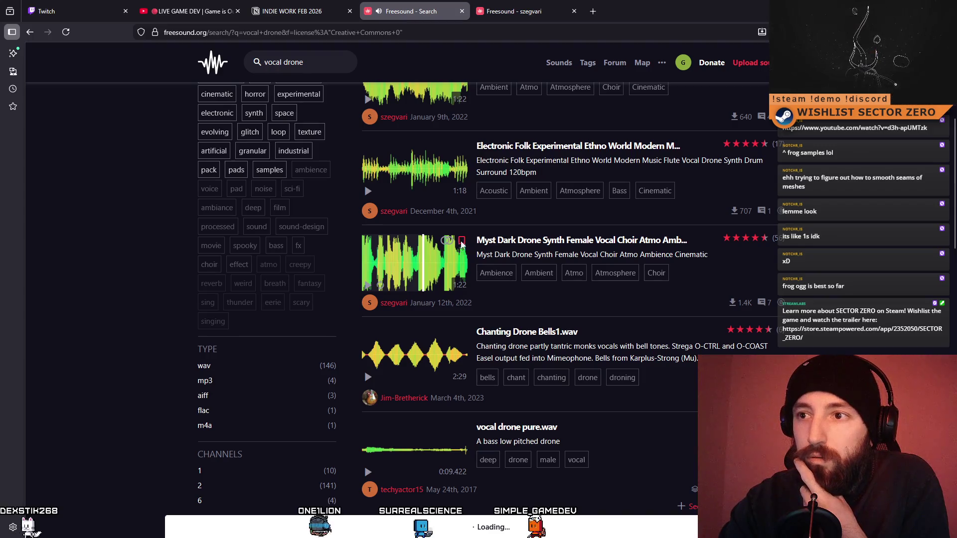
pyautogui.click(461, 242)
pyautogui.click(500, 335)
# - Scroll back to the top and select the search words to replace them
pyautogui.scroll(5, 459, 282)
pyautogui.scroll(1, 419, 266)
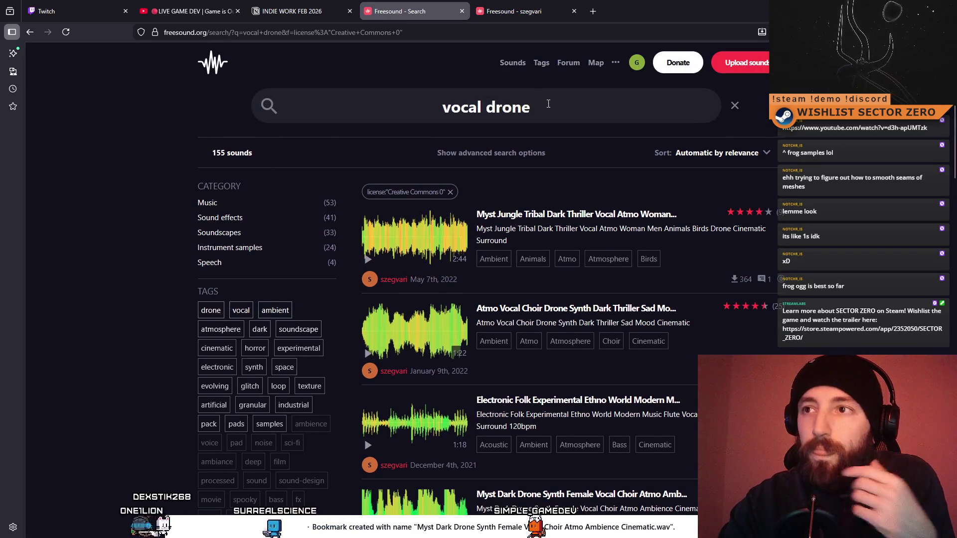
pyautogui.moveTo(549, 104); pyautogui.dragTo(418, 104)
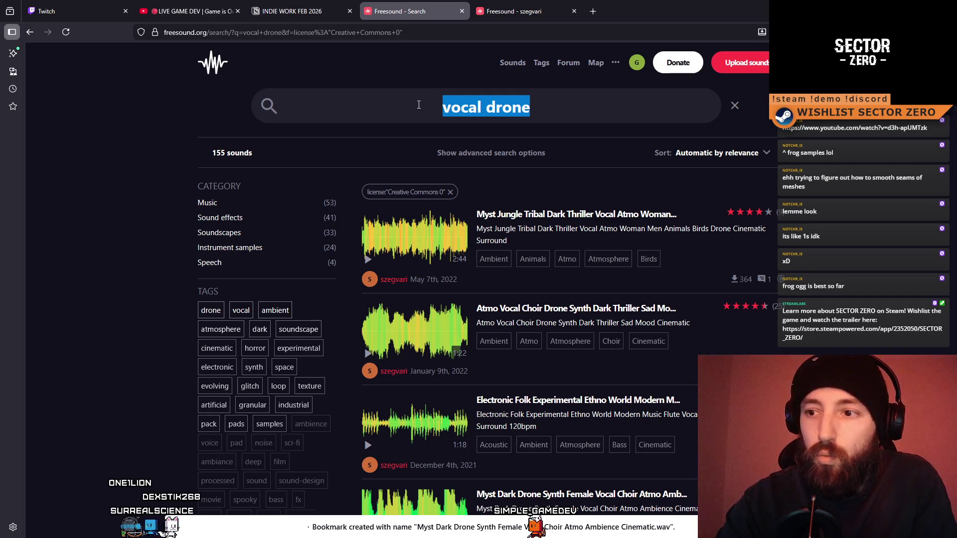
pyautogui.scroll(-5, 509, 178)
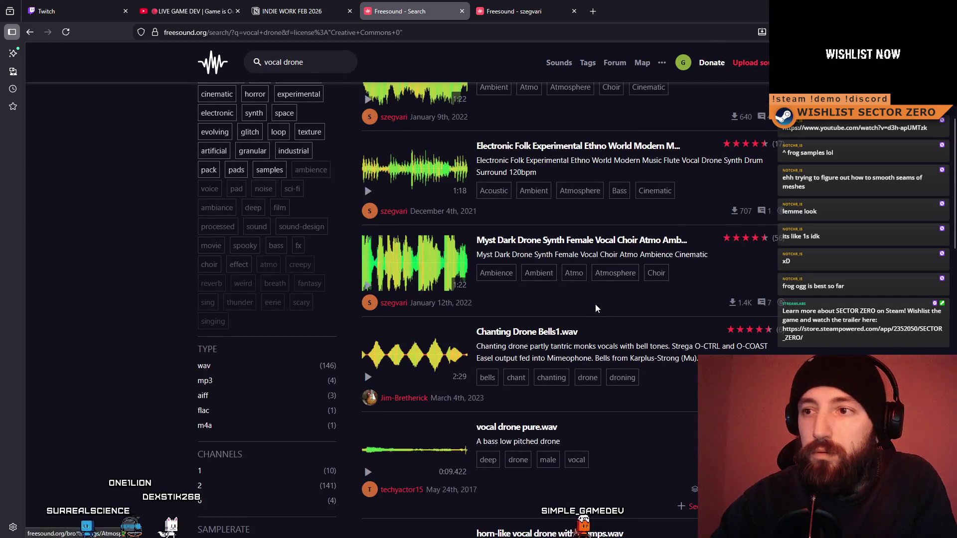
pyautogui.scroll(-1, 593, 310)
pyautogui.scroll(6, 593, 310)
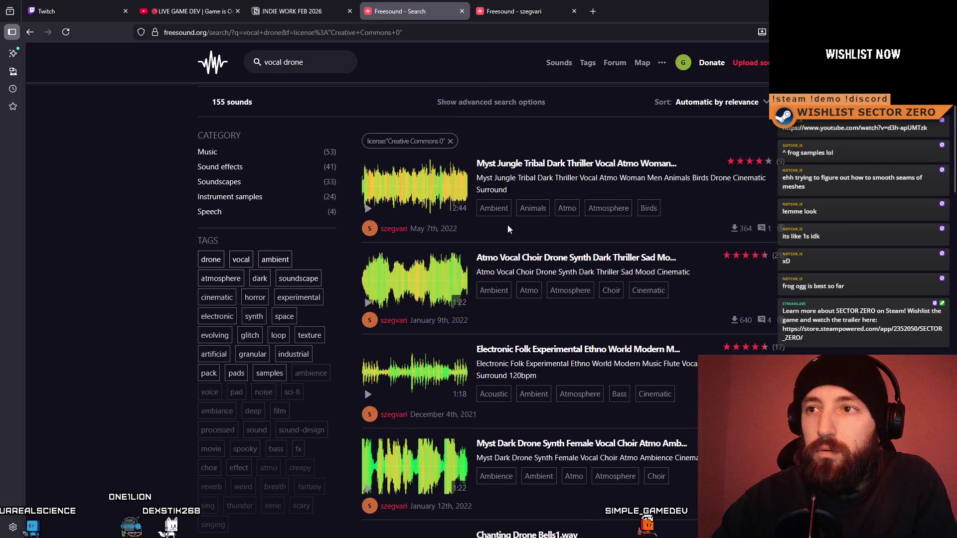
# - Search CC0 sounds for 'choir female ambient', stopping the playing choir drone preview
pyautogui.write('choir')
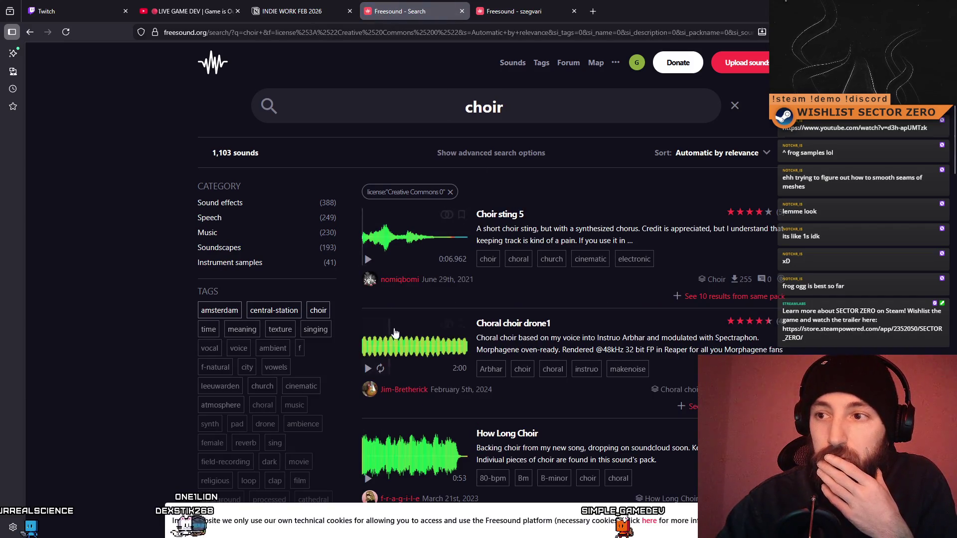
pyautogui.click(375, 370)
pyautogui.click(528, 104)
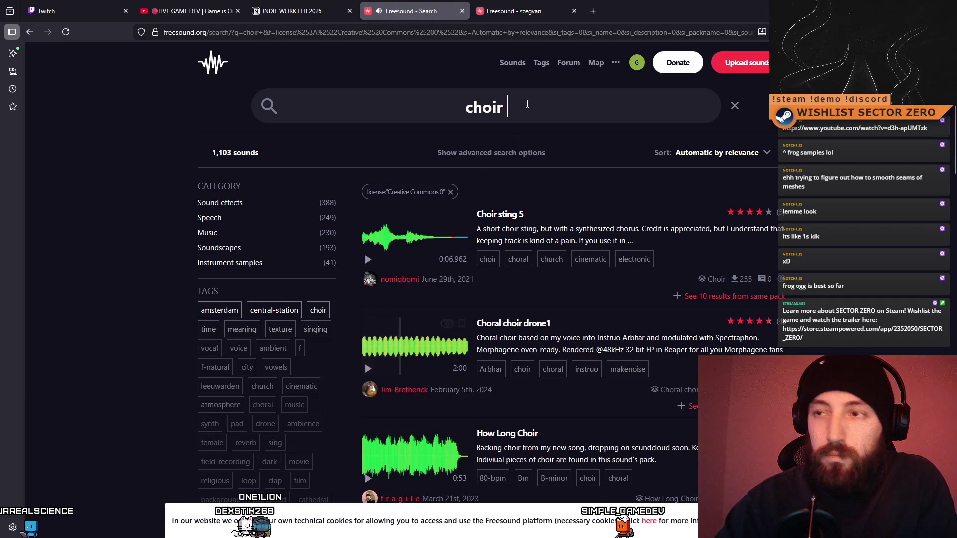
pyautogui.write('female ambient')
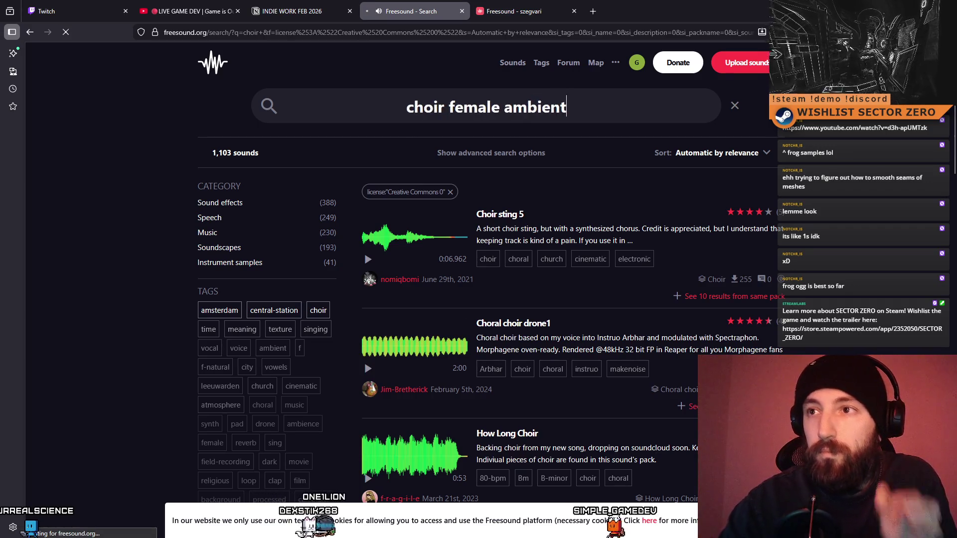
pyautogui.press('Return')
# - Preview the Myst Female Men Creatures choir and the Irish Field choir drone, seeking through it
pyautogui.click(368, 260)
pyautogui.click(405, 324)
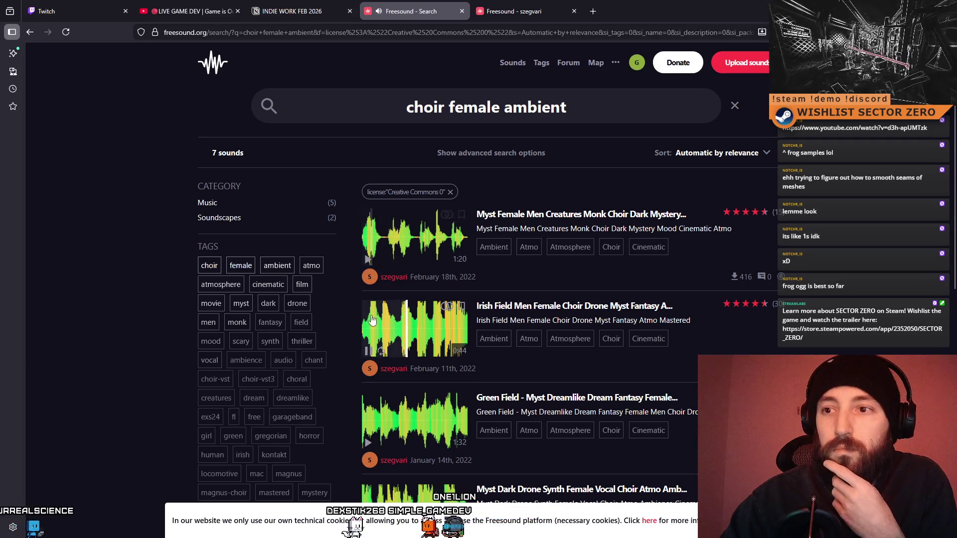
pyautogui.click(369, 260)
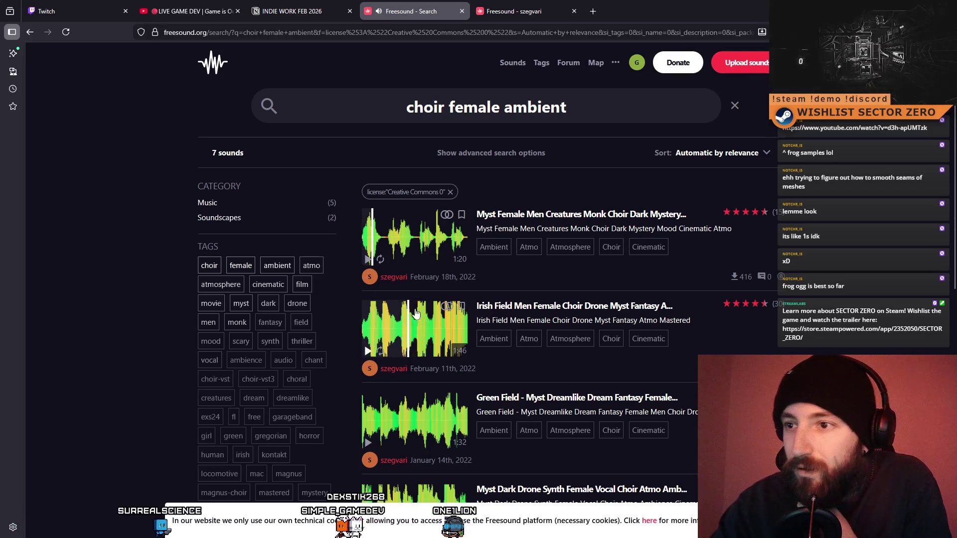
pyautogui.click(456, 257)
pyautogui.scroll(-1, 451, 252)
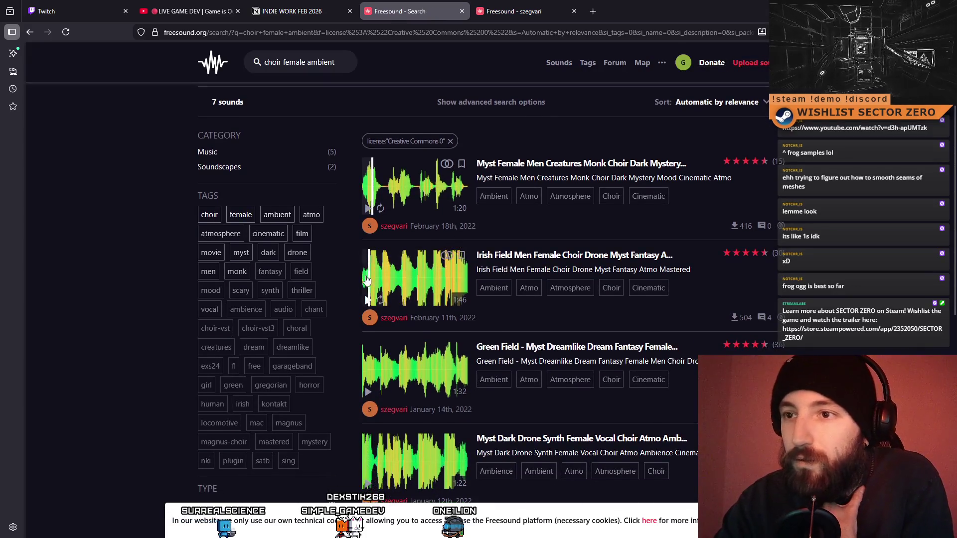
pyautogui.click(368, 300)
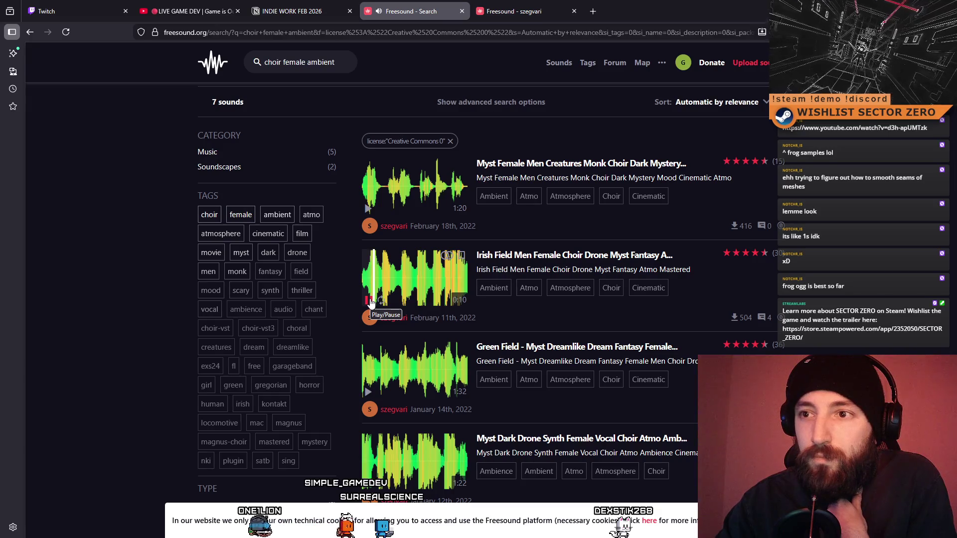
pyautogui.click(386, 280)
pyautogui.click(406, 281)
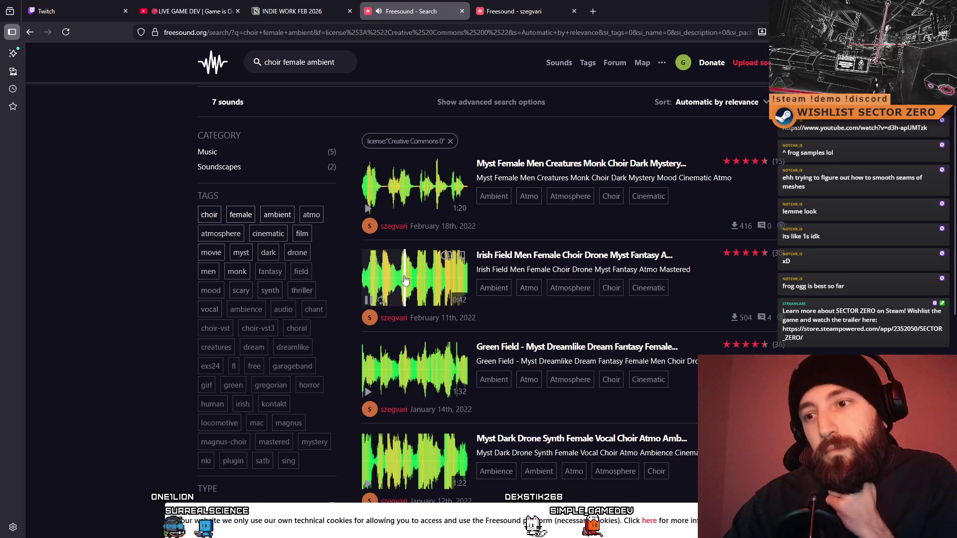
pyautogui.click(406, 280)
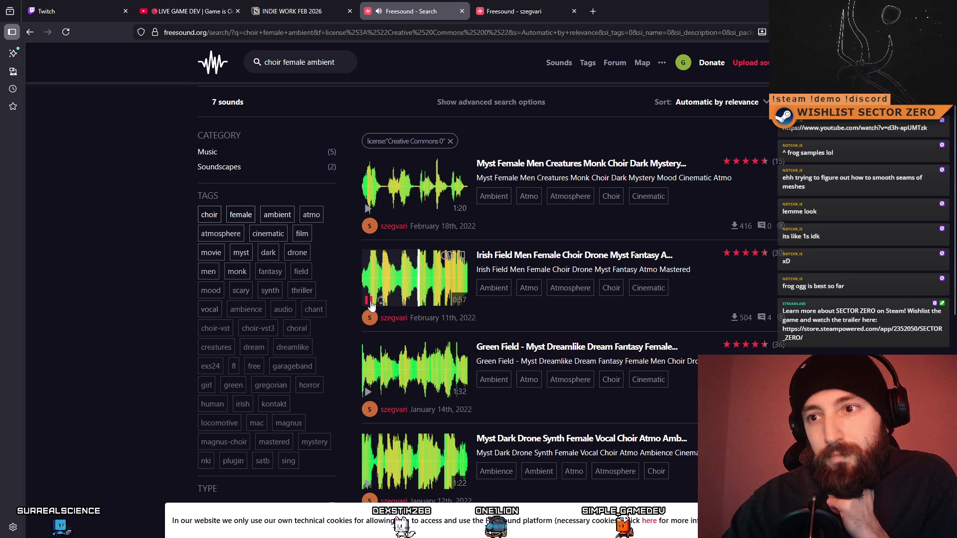
pyautogui.click(413, 282)
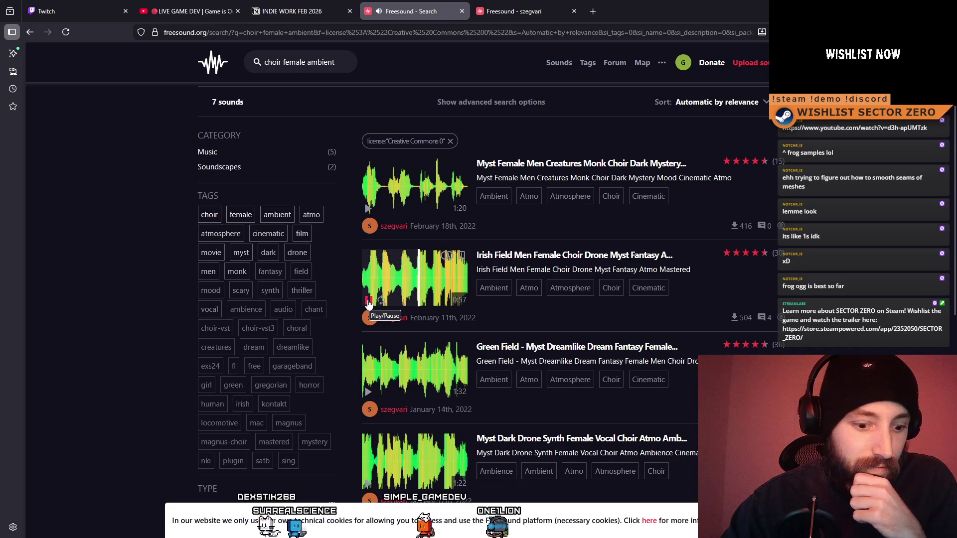
# - Preview the Green Field choir sound from the start and begin bookmarking a choir drone
pyautogui.click(411, 371)
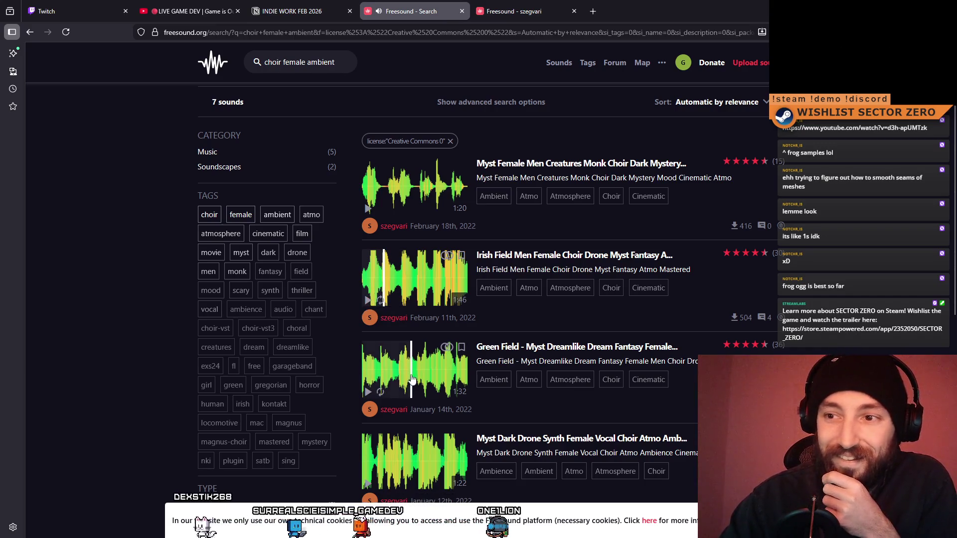
pyautogui.click(443, 376)
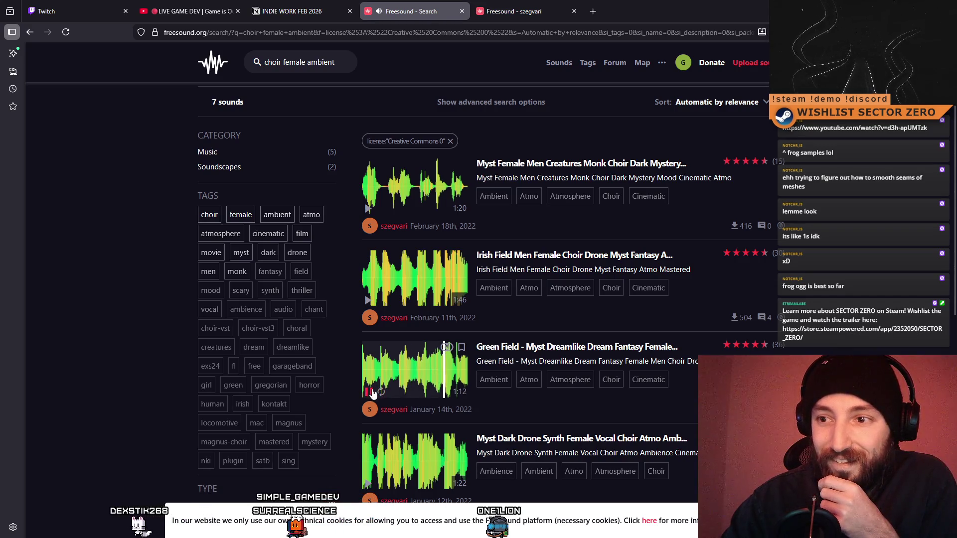
pyautogui.click(367, 378)
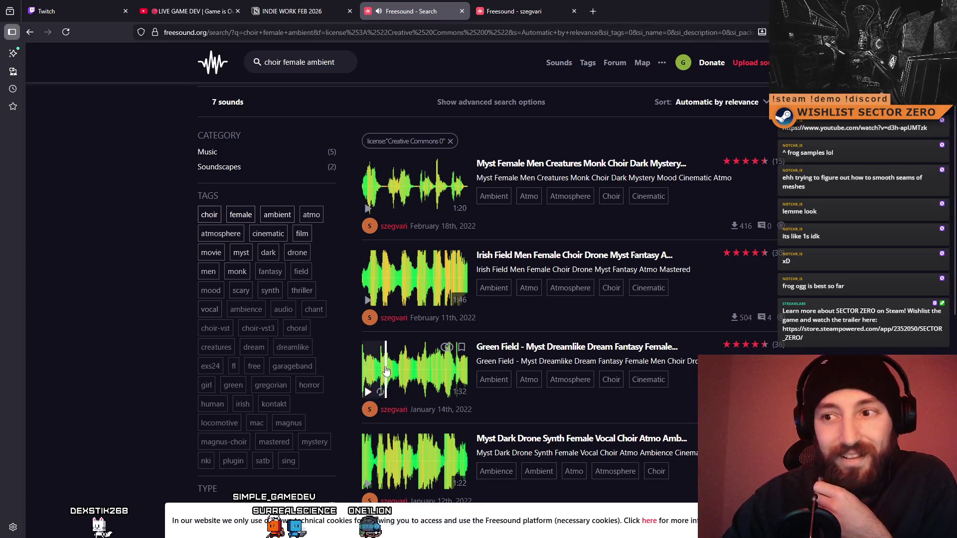
pyautogui.scroll(-2, 386, 371)
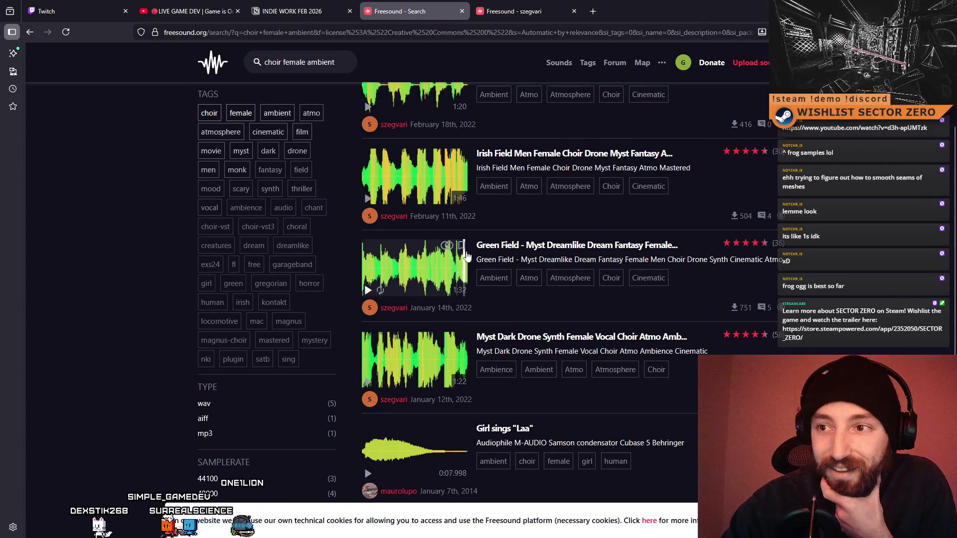
pyautogui.click(461, 245)
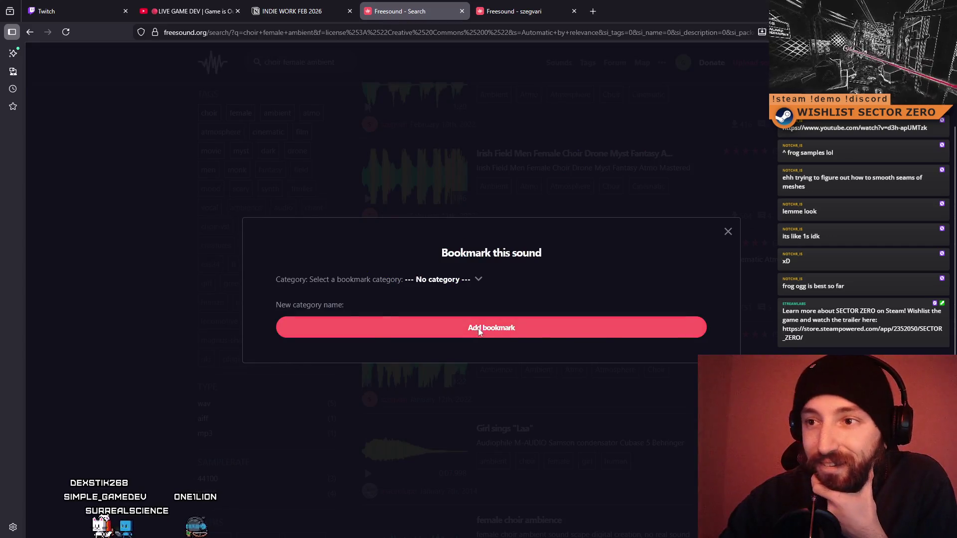
# - Confirm the pending bookmark and bookmark the Irish Field Men Female Choir Drone
pyautogui.click(478, 333)
pyautogui.click(461, 156)
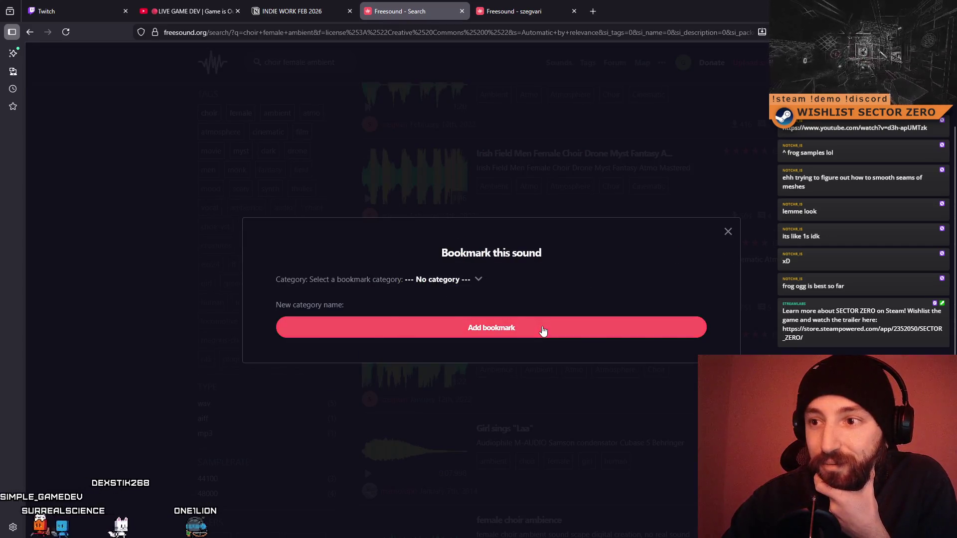
pyautogui.click(543, 328)
pyautogui.click(394, 189)
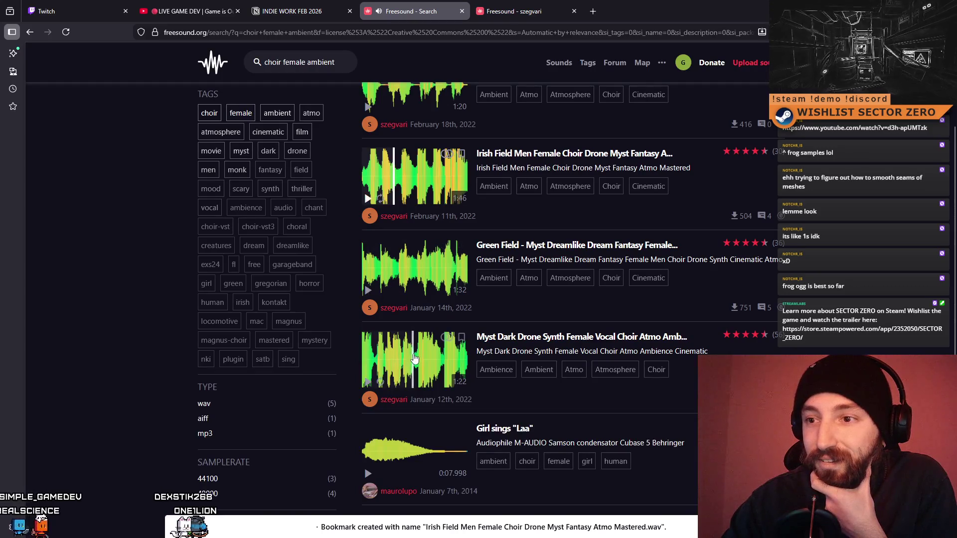
# - Preview the Myst Dark Drone choir sound, then bookmark it and scroll the list
pyautogui.click(373, 357)
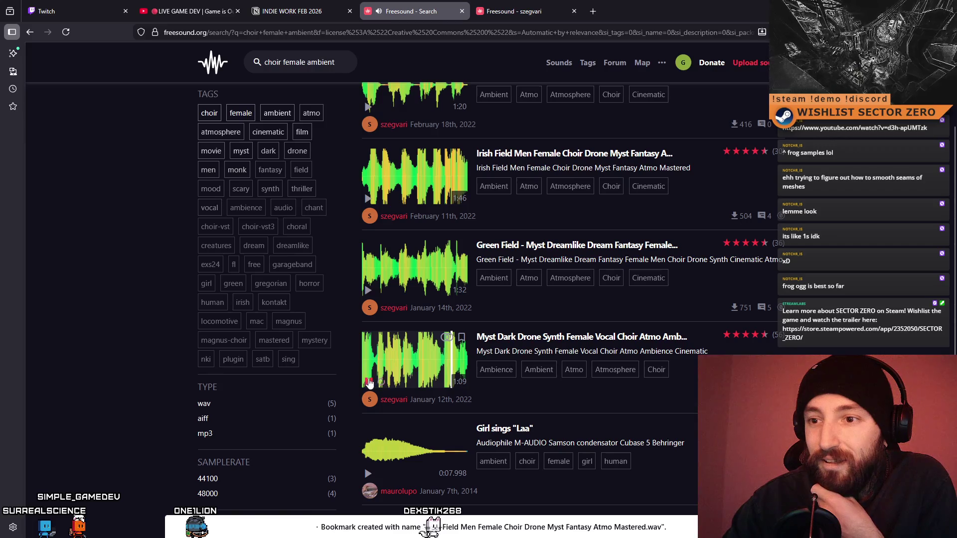
pyautogui.click(369, 383)
pyautogui.click(462, 340)
pyautogui.click(492, 340)
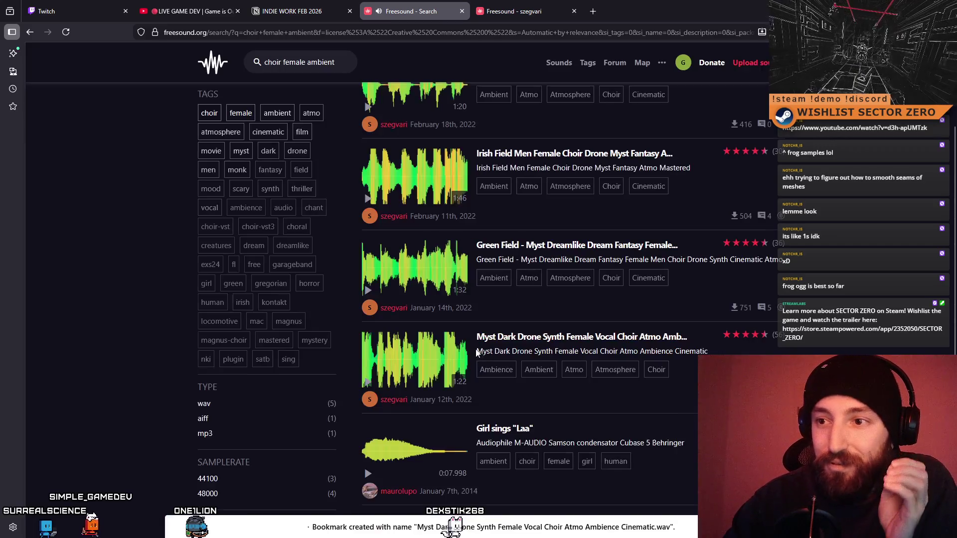
pyautogui.scroll(-3, 537, 363)
pyautogui.scroll(-3, 537, 364)
pyautogui.scroll(6, 537, 358)
pyautogui.scroll(3, 535, 354)
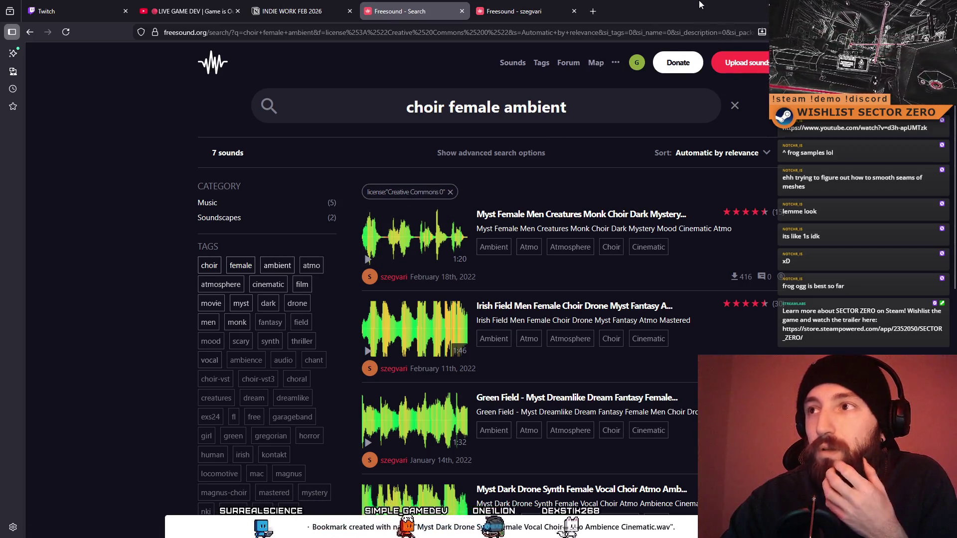
# - Switch from the Freesound choir results to the Unity editor with Alt+Tab
pyautogui.hotkey('alt', 'Tab')
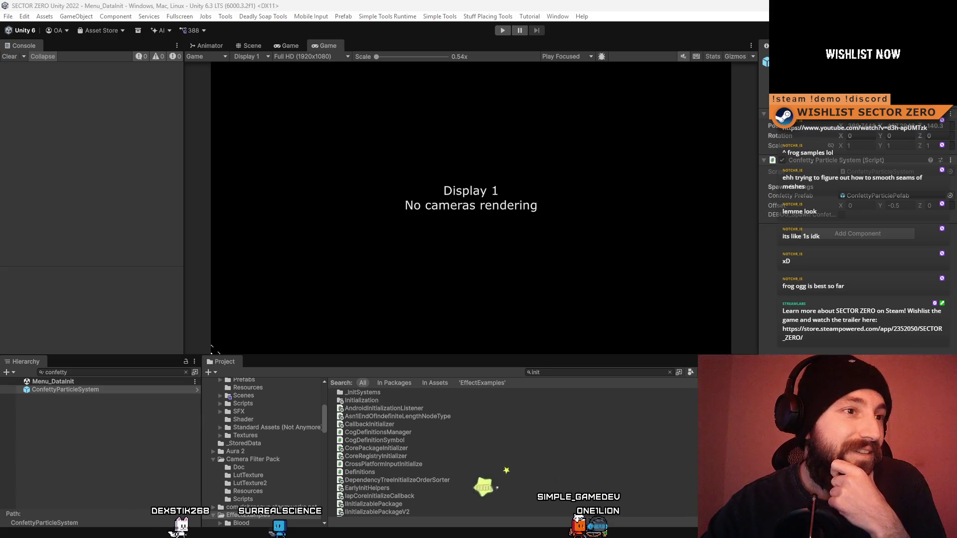
# - Move the downloaded 614546 Myst Dark Drone .wav into the Desktop's ACH SFX folder
pyautogui.press('super+e')
pyautogui.moveTo(349, 86); pyautogui.dragTo(283, 82)
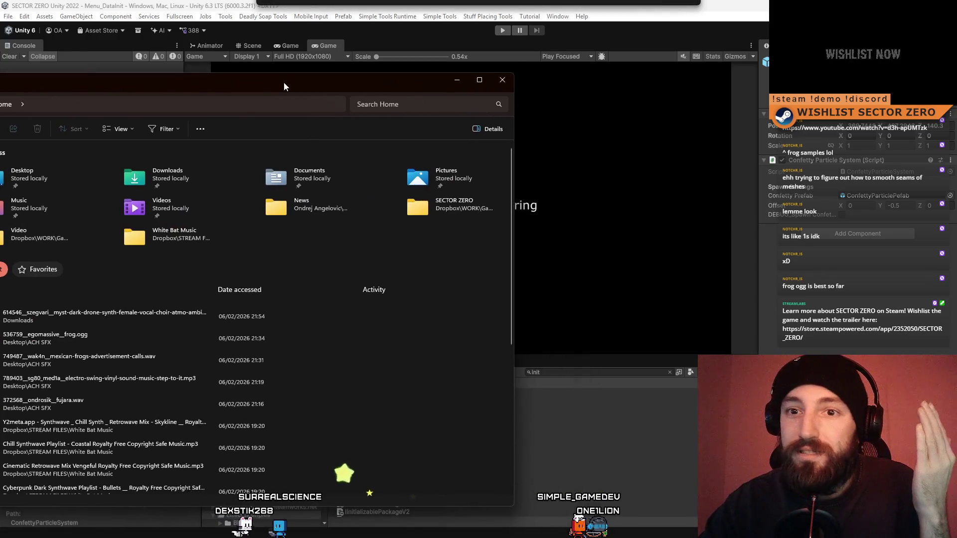
pyautogui.hotkey('ctrl', 'w')
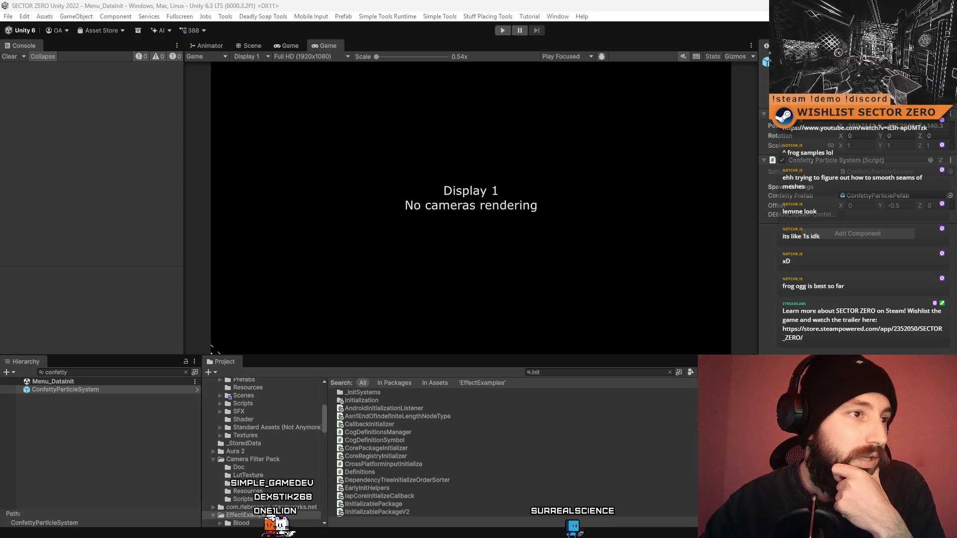
pyautogui.moveTo(3, 124); pyautogui.dragTo(245, 125)
pyautogui.moveTo(54, 198)
pyautogui.mouseDown()
pyautogui.moveTo(361, 305)
pyautogui.moveTo(175, 292)
pyautogui.mouseUp()
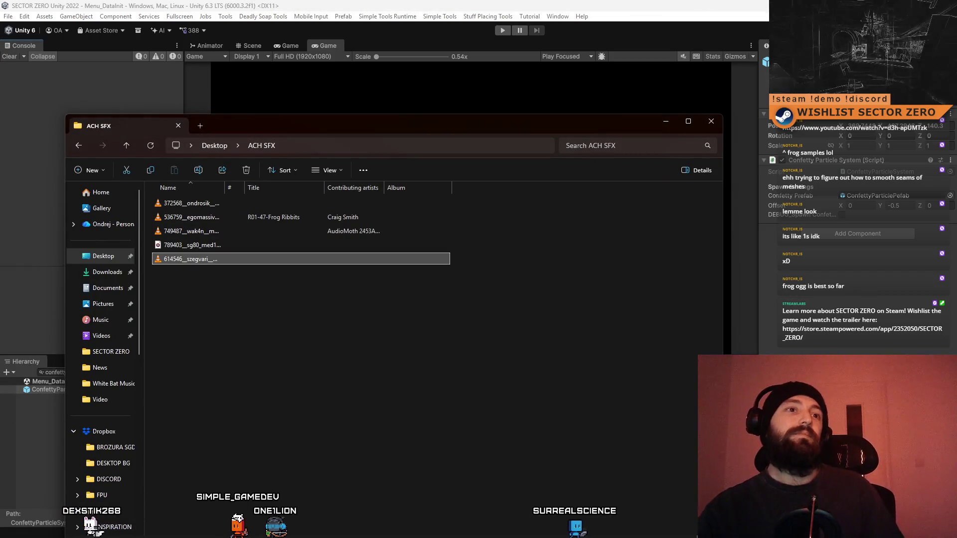